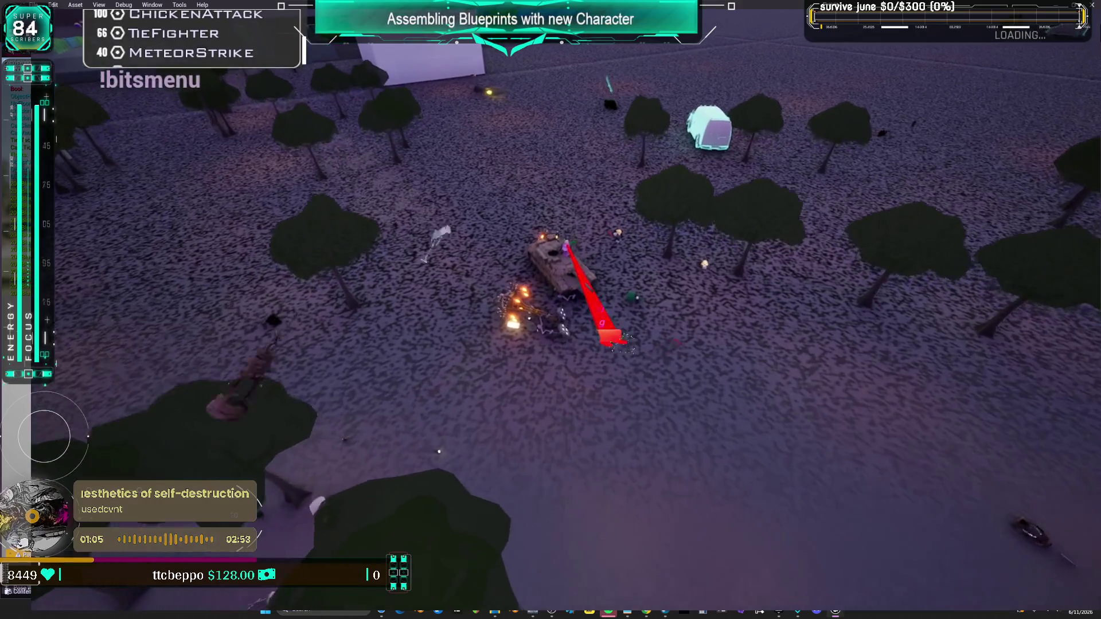
# Step: Zoom the play-mode camera down behind the tank to watch the character's laser pose
pyautogui.scroll(5, 551, 310)
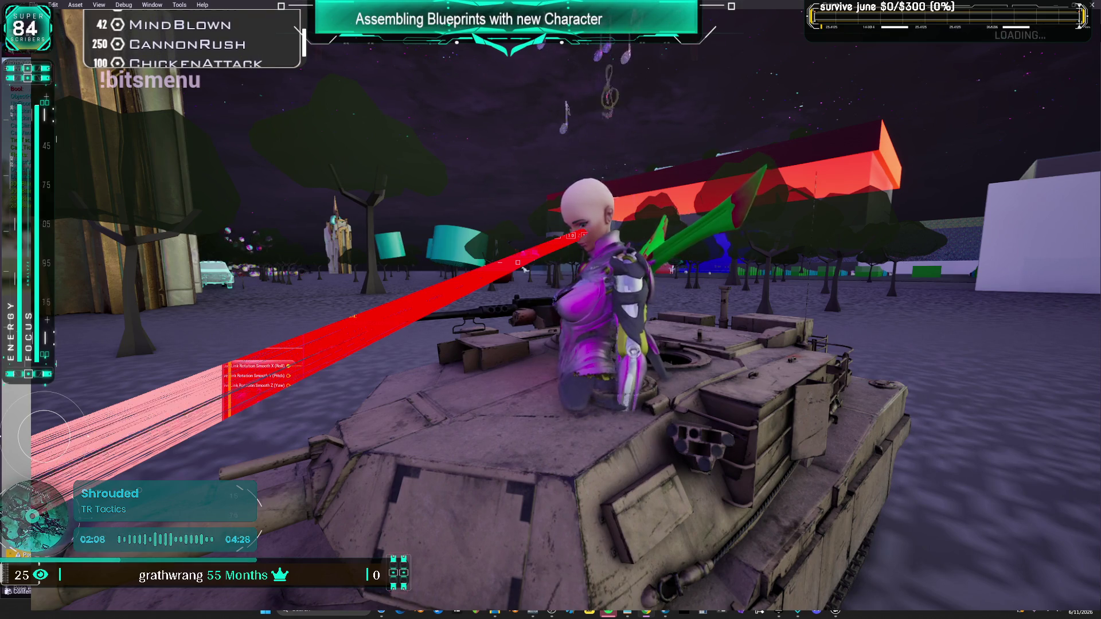
# Step: Climb into the tank and back out onto the turret to test the laser beams
pyautogui.press('e')
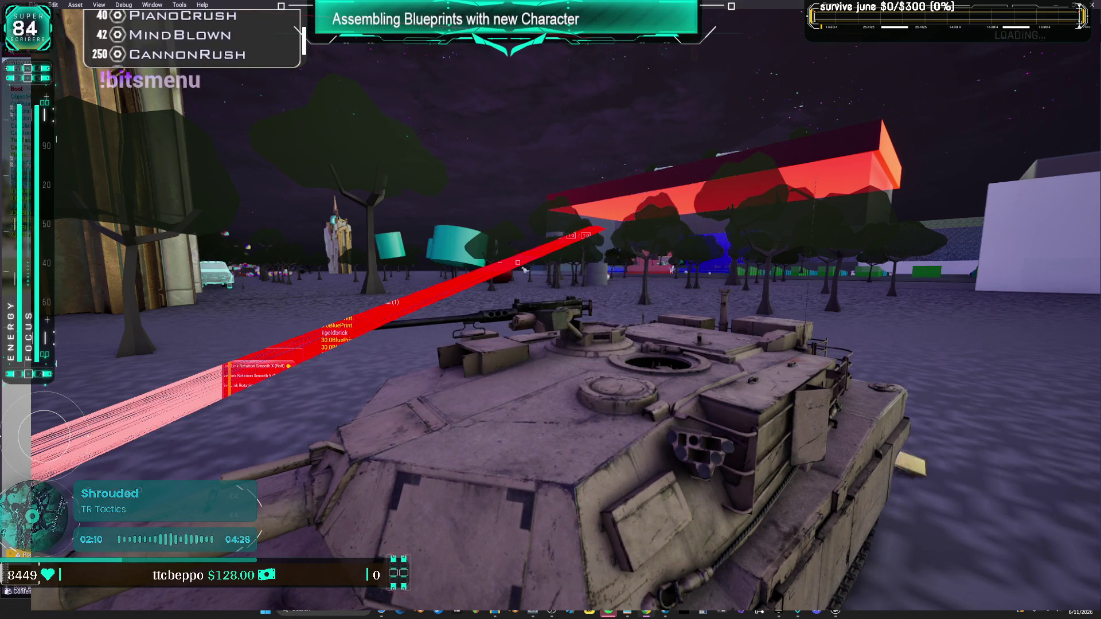
pyautogui.press('e')
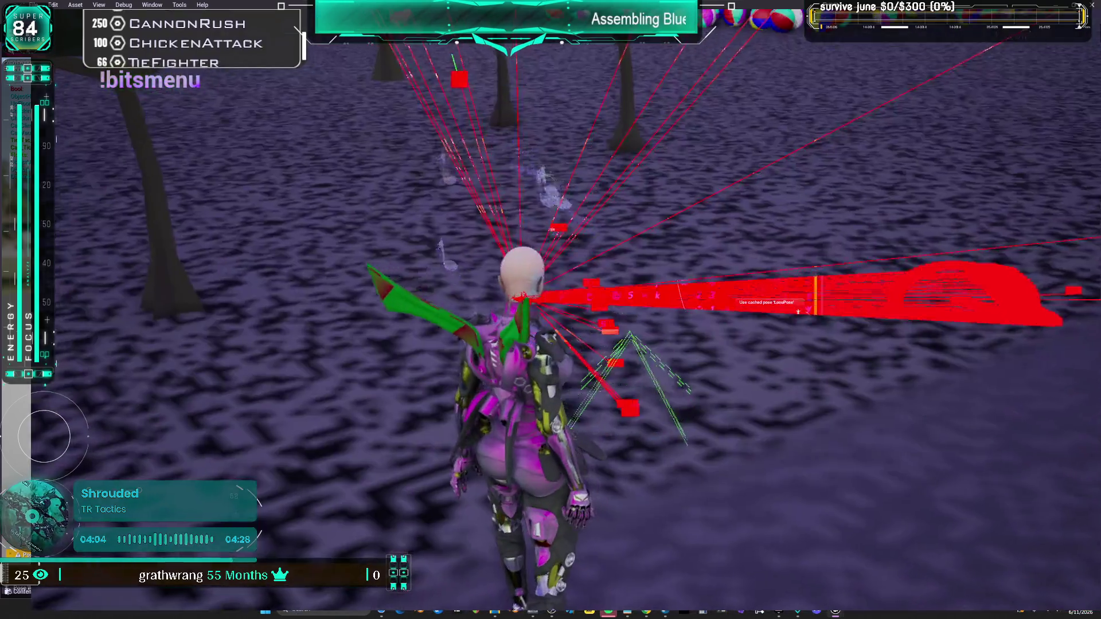
pyautogui.press('Escape')
# Step: Stop the play session and dismiss the play-in-editor warnings log
pyautogui.hotkey('alt', 'Tab')
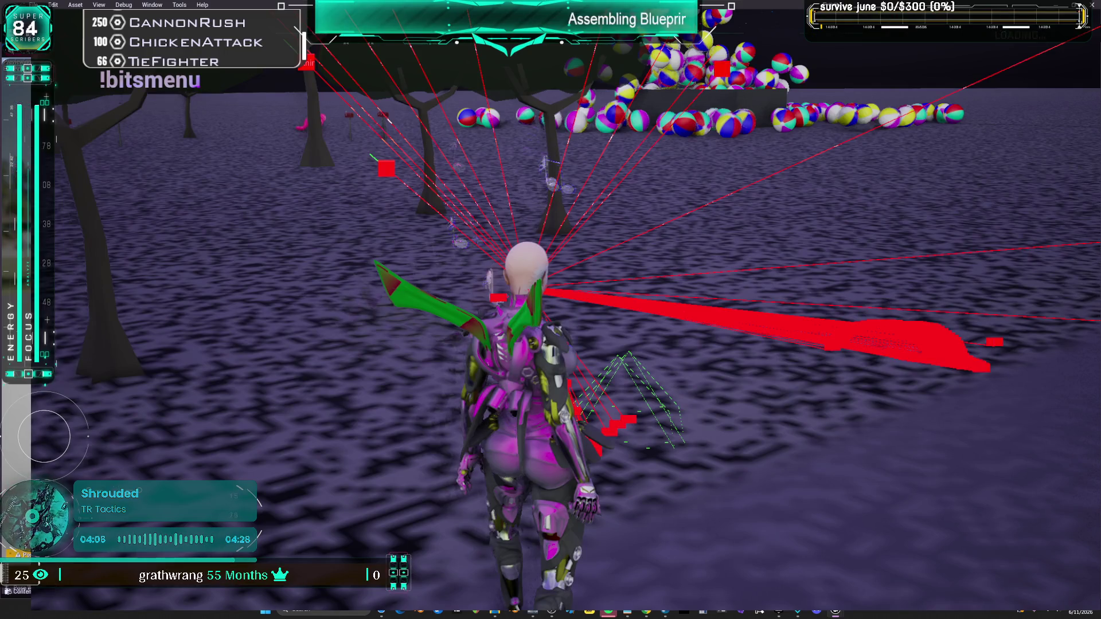
pyautogui.press('Escape')
pyautogui.click(983, 153)
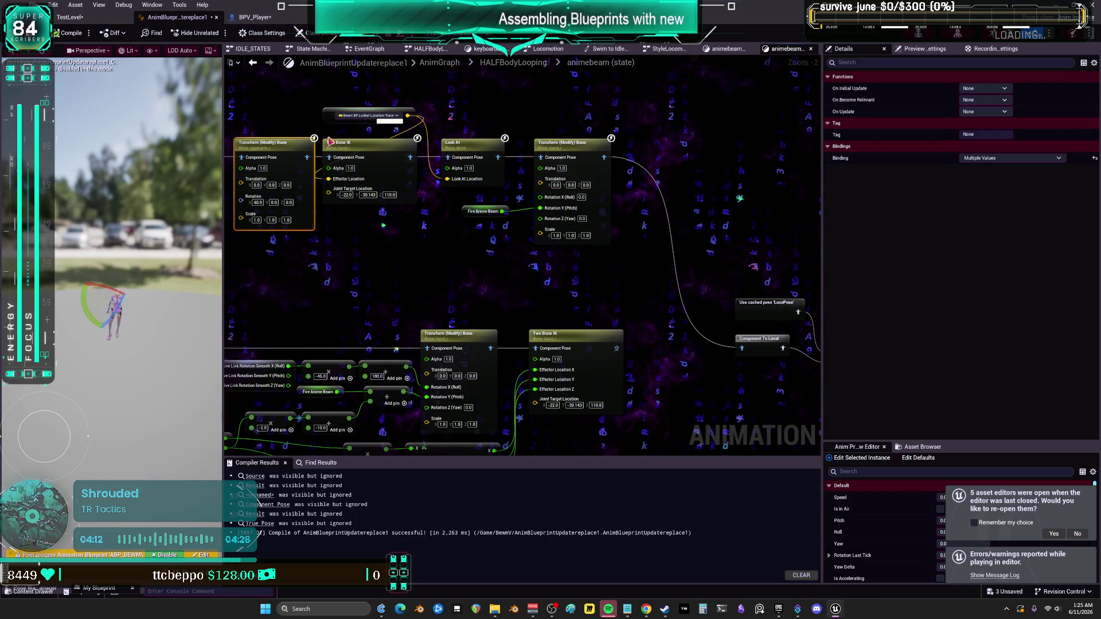
# Step: In BPV_Player's event graph, shift the Hair Mesh and Get Right Vector nodes left
pyautogui.click(262, 20)
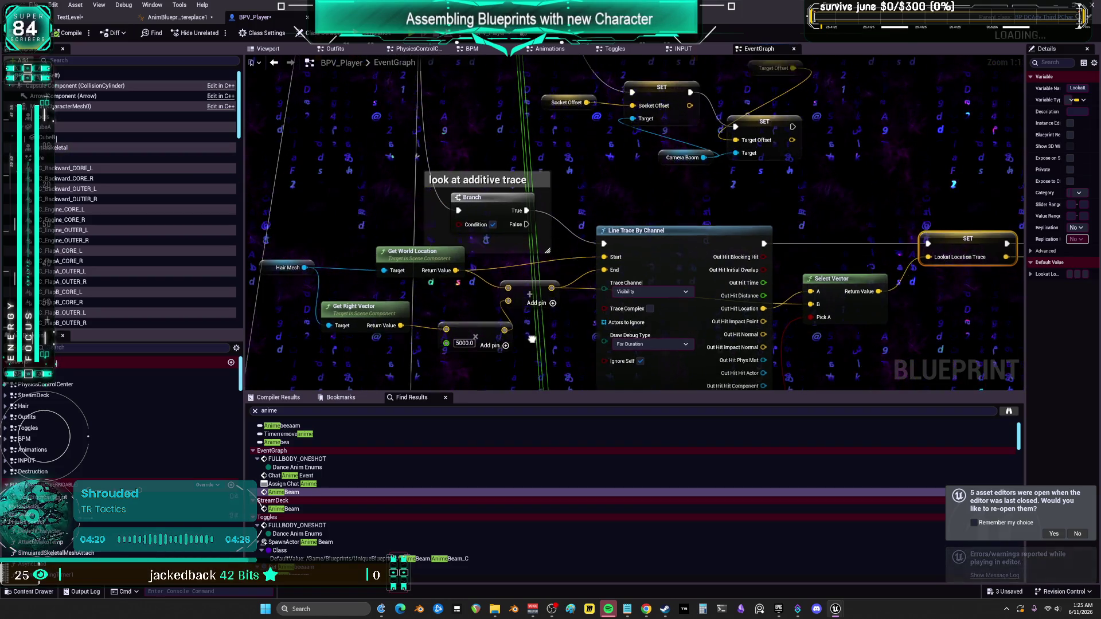
pyautogui.moveTo(455, 242); pyautogui.dragTo(385, 243)
pyautogui.moveTo(592, 281); pyautogui.dragTo(546, 285)
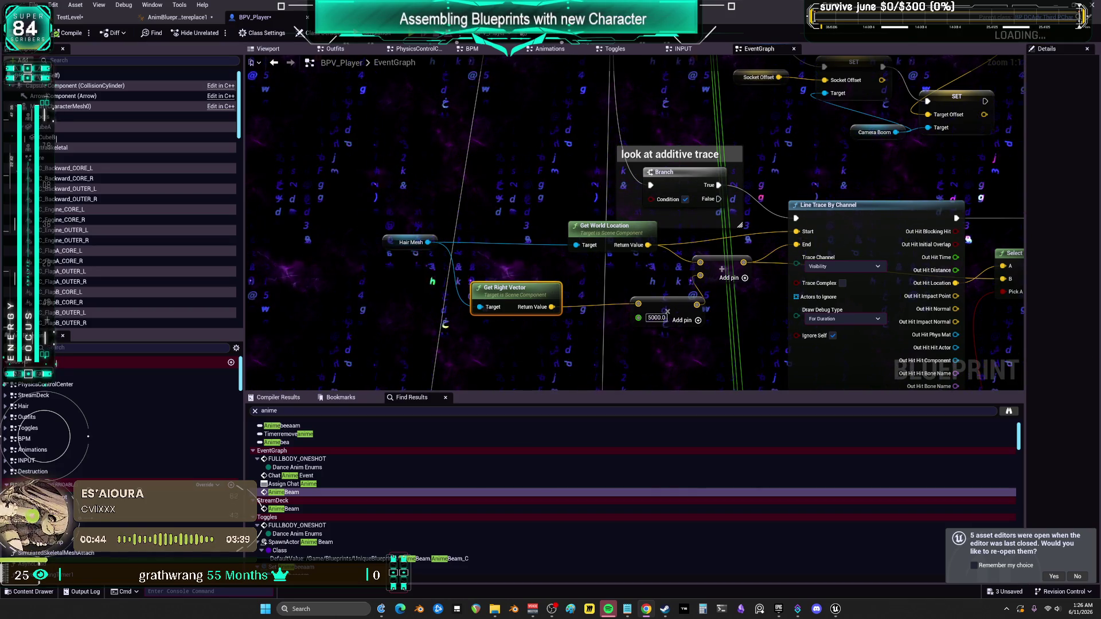
pyautogui.moveTo(776, 325)
pyautogui.mouseDown()
pyautogui.moveTo(633, 309)
pyautogui.moveTo(454, 187)
pyautogui.mouseUp()
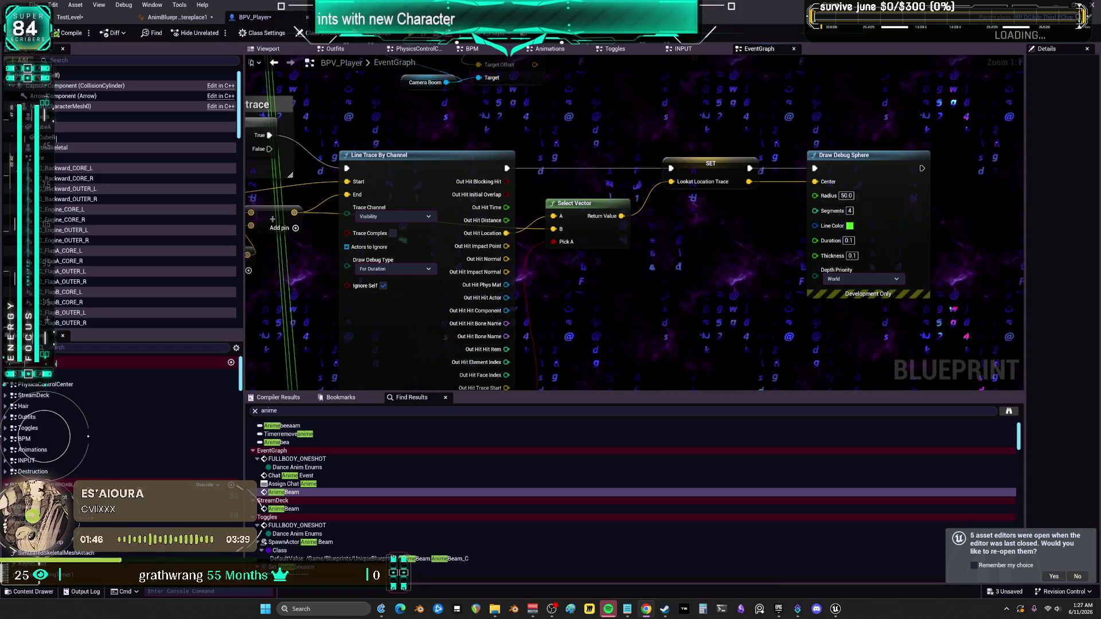
# Step: Set Line Trace By Channel's Draw Debug Type to None, then show the character viewport
pyautogui.click(396, 269)
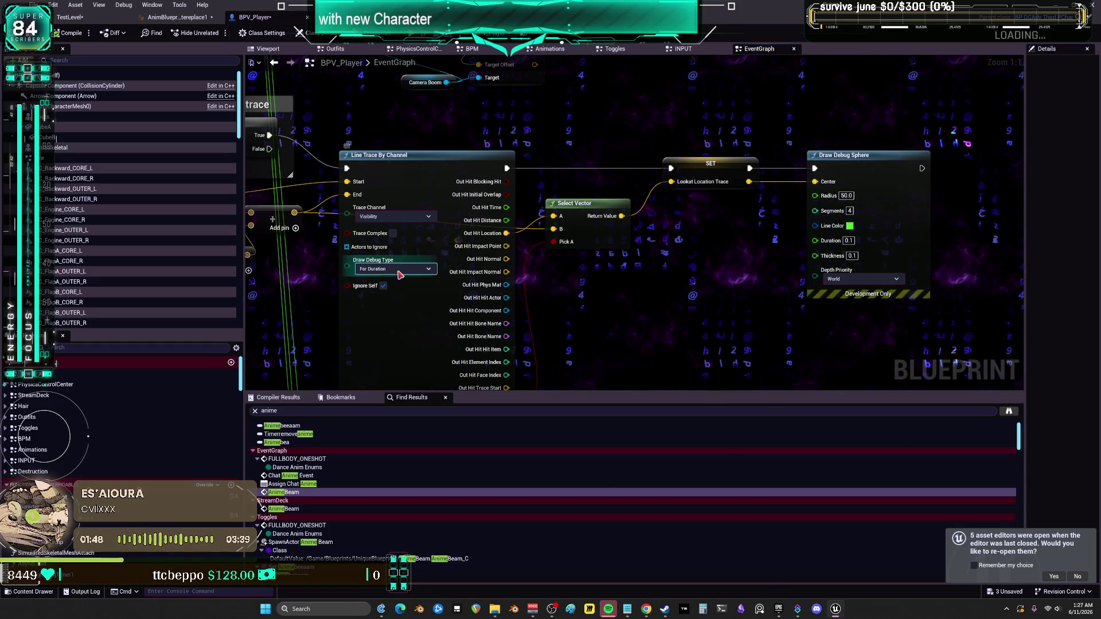
pyautogui.click(381, 282)
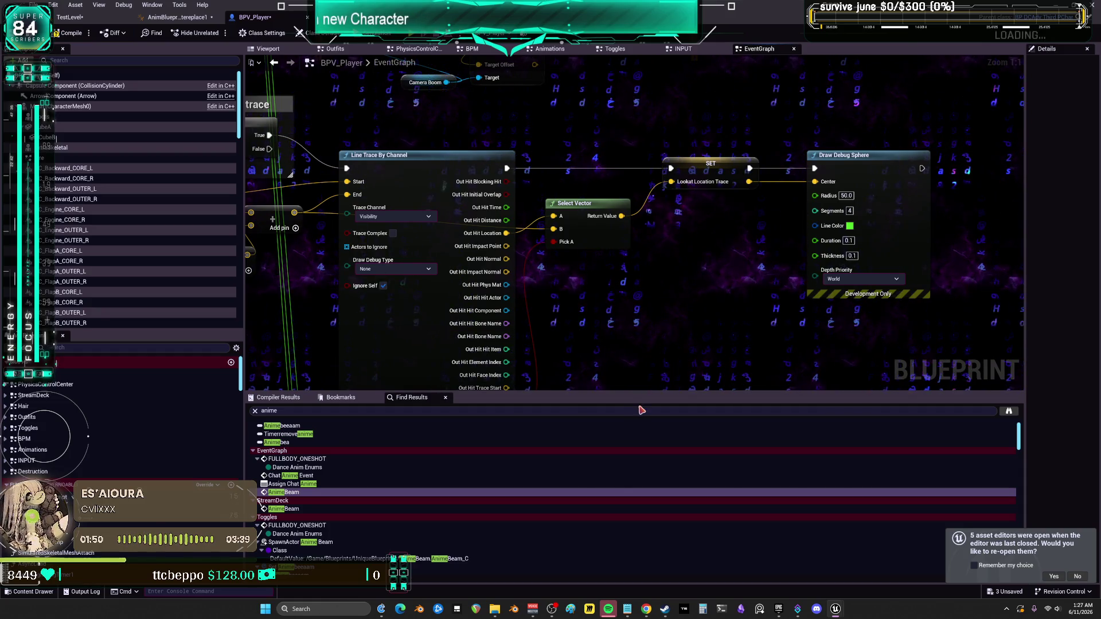
pyautogui.moveTo(412, 250)
pyautogui.mouseDown()
pyautogui.moveTo(568, 255)
pyautogui.moveTo(572, 272)
pyautogui.mouseUp()
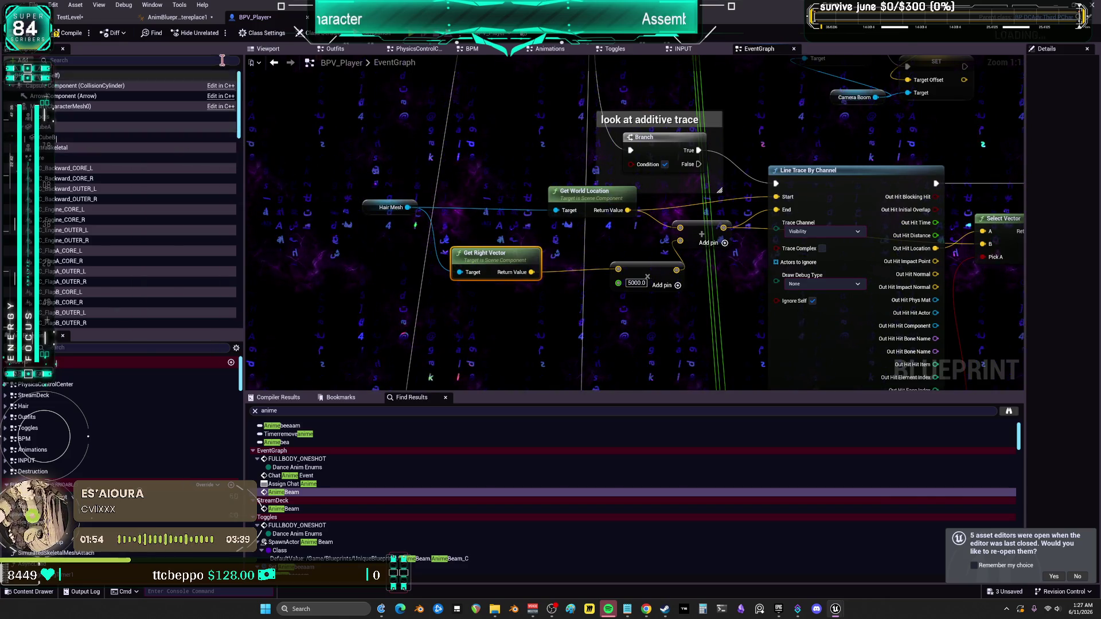
pyautogui.click(268, 49)
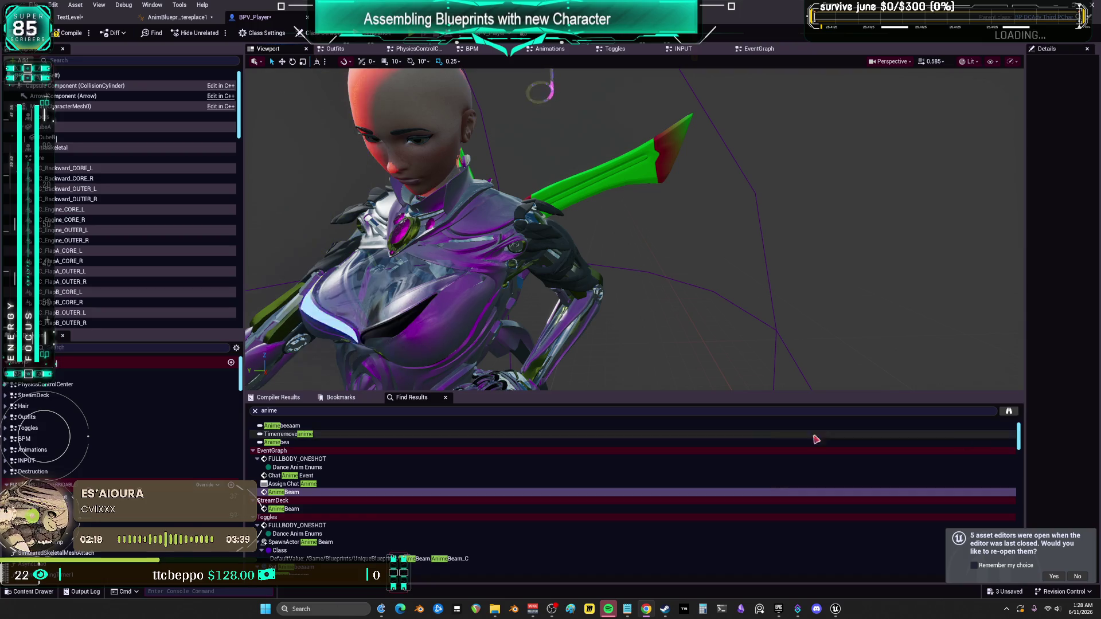
# Step: Open ClubBewm.sln from the ClubBewm project folder in Visual Studio 2022
pyautogui.click(494, 608)
pyautogui.doubleClick(230, 186)
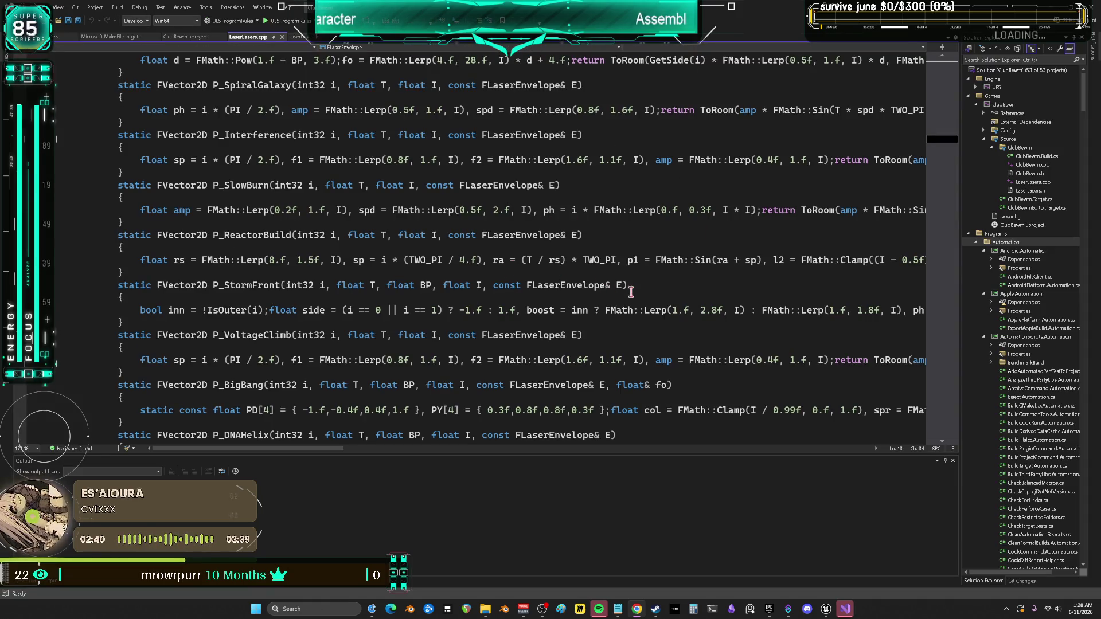
# Step: Scroll through the P_ laser pattern functions in LaserLasers.cpp
pyautogui.scroll(-2, 628, 292)
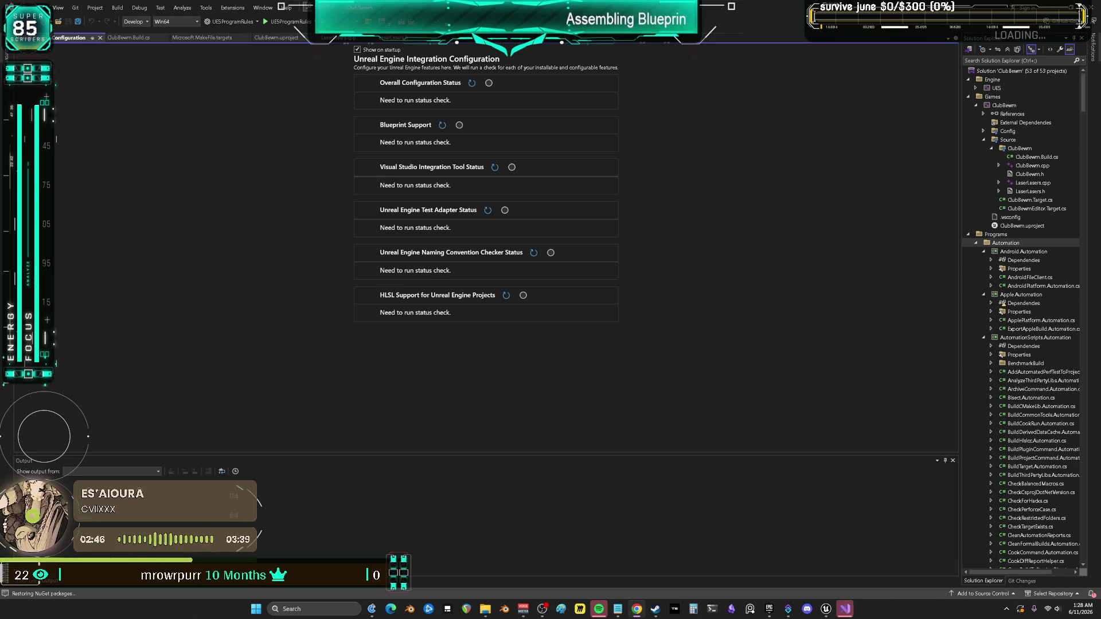
pyautogui.click(335, 39)
pyautogui.scroll(-8, 694, 273)
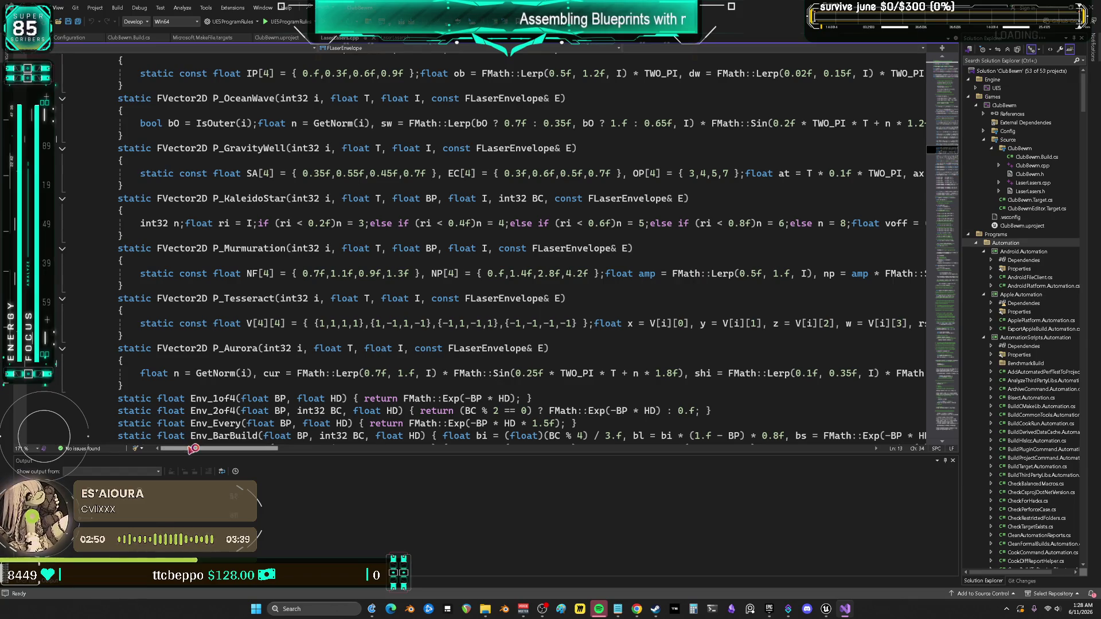
pyautogui.moveTo(193, 451)
pyautogui.mouseDown()
pyautogui.moveTo(413, 474)
pyautogui.moveTo(518, 450)
pyautogui.moveTo(296, 383)
pyautogui.mouseUp()
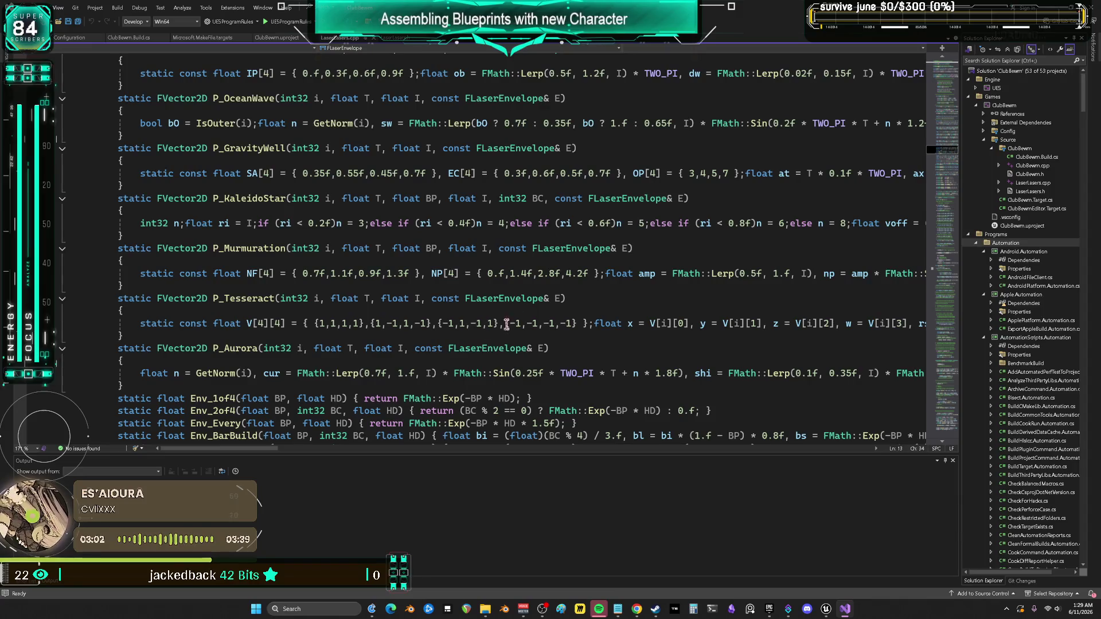
pyautogui.scroll(20, 496, 326)
pyautogui.scroll(3, 609, 310)
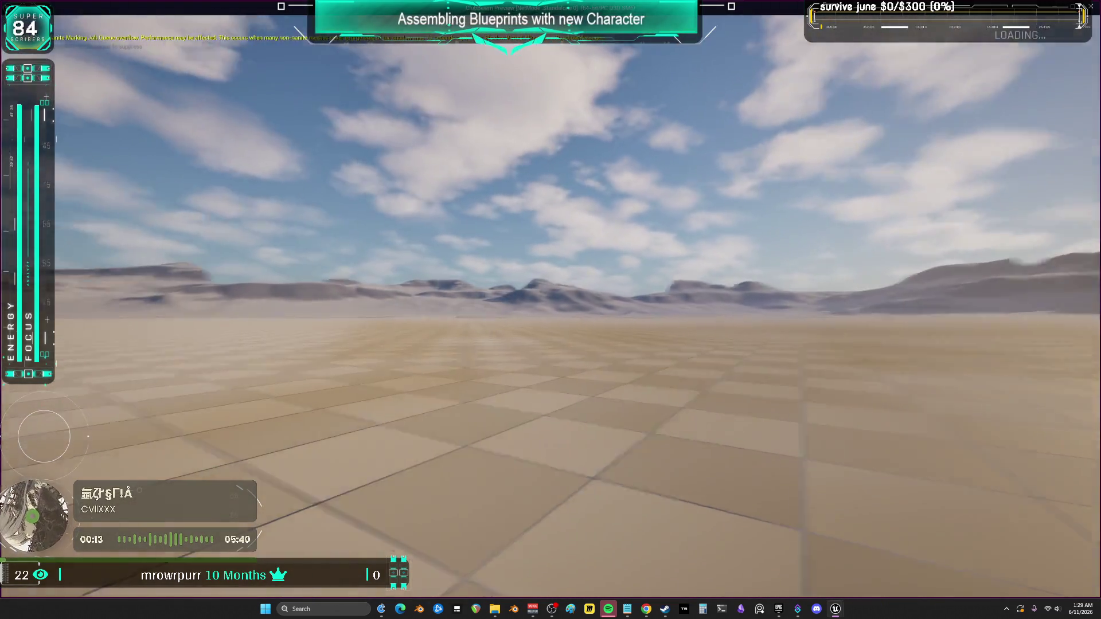
# Step: Exit the game preview, open the Untitled level via the Levels filter, and play it
pyautogui.press('Escape')
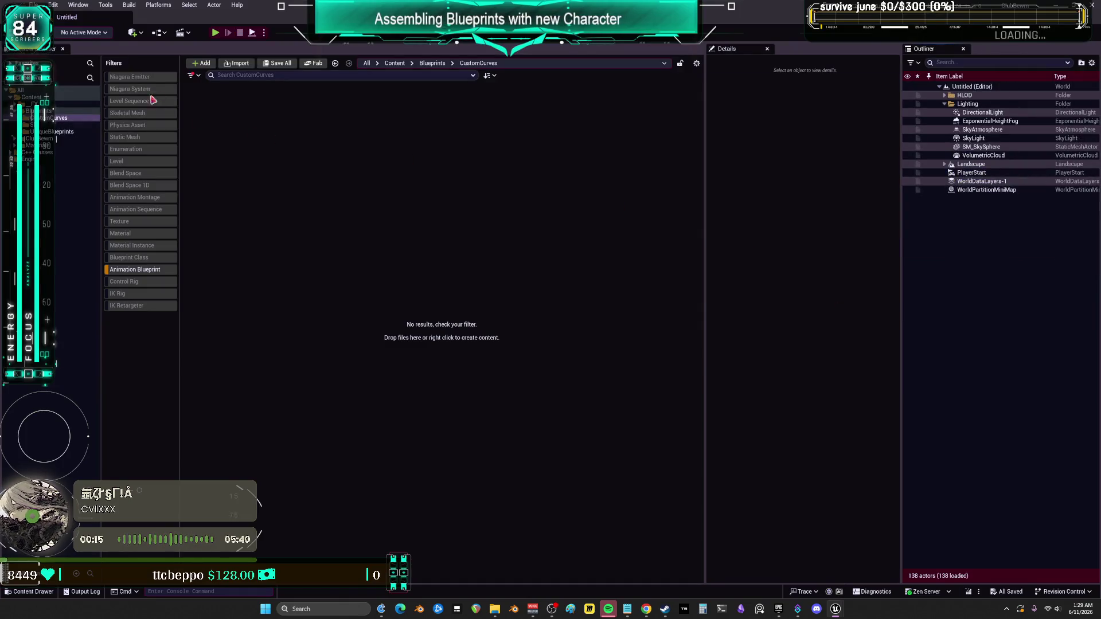
pyautogui.click(129, 270)
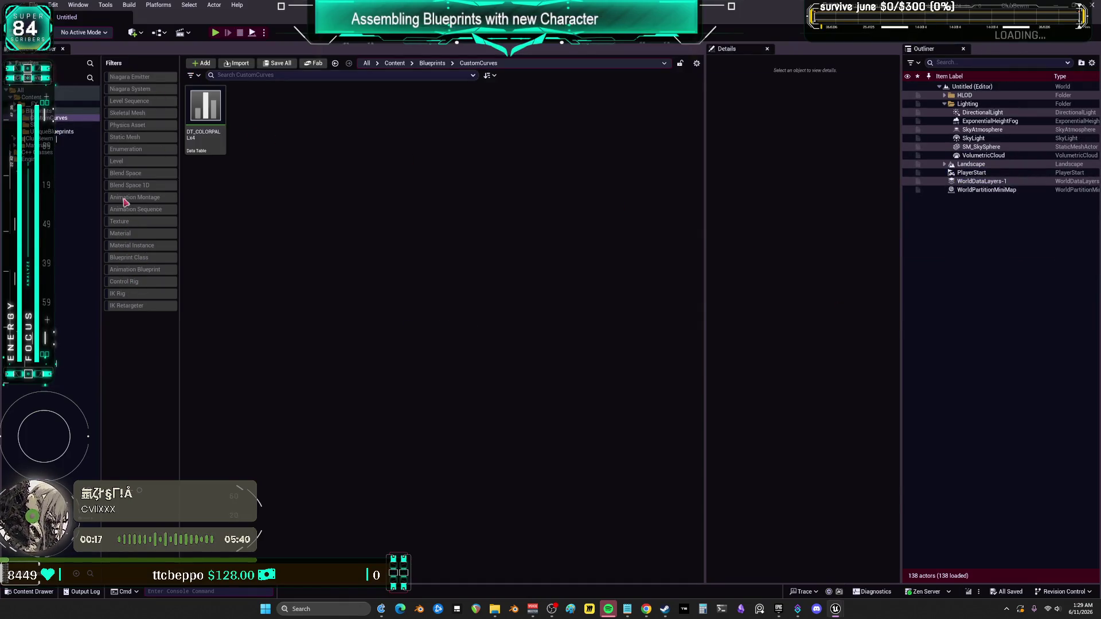
pyautogui.click(128, 162)
pyautogui.doubleClick(247, 144)
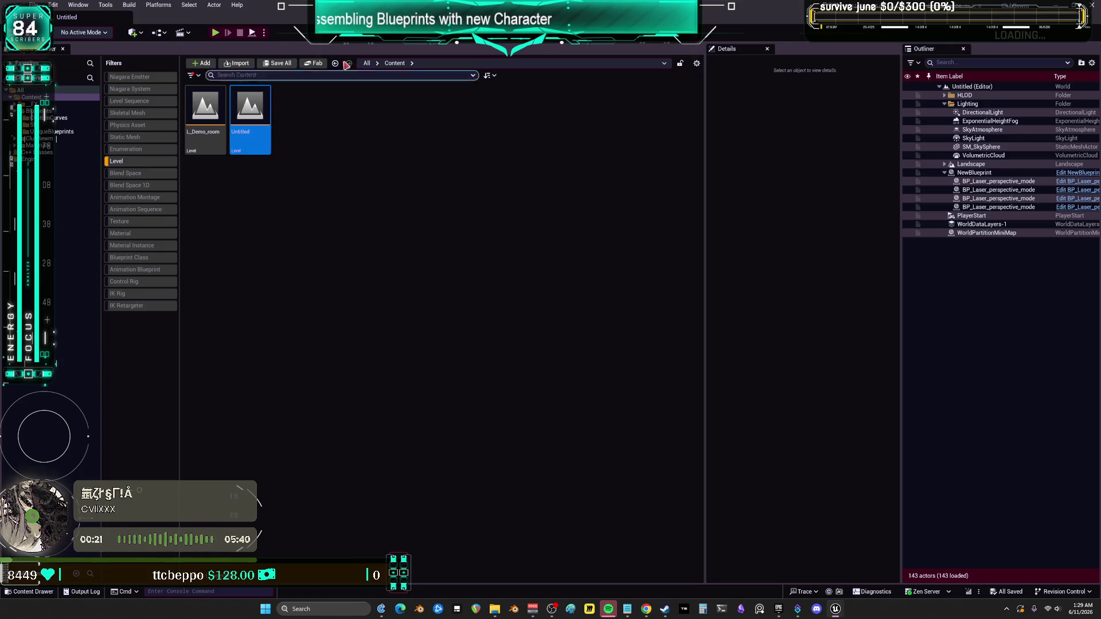
pyautogui.hotkey('alt', 'p')
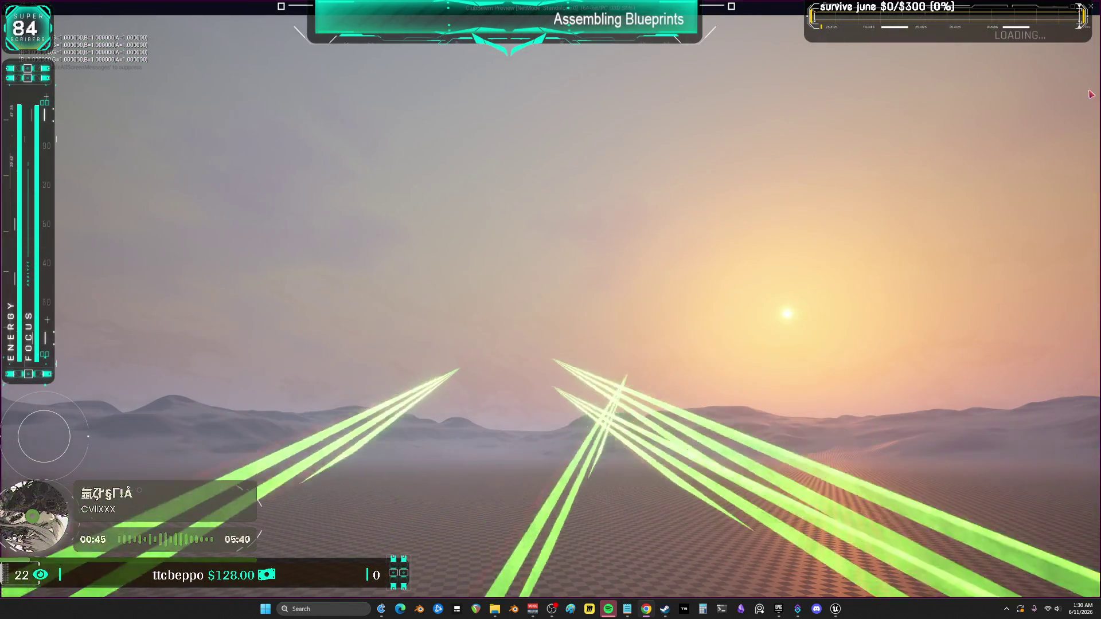
# Step: Bring the BPV_Player editor window forward and show the animation blueprint's graph
pyautogui.moveTo(835, 609)
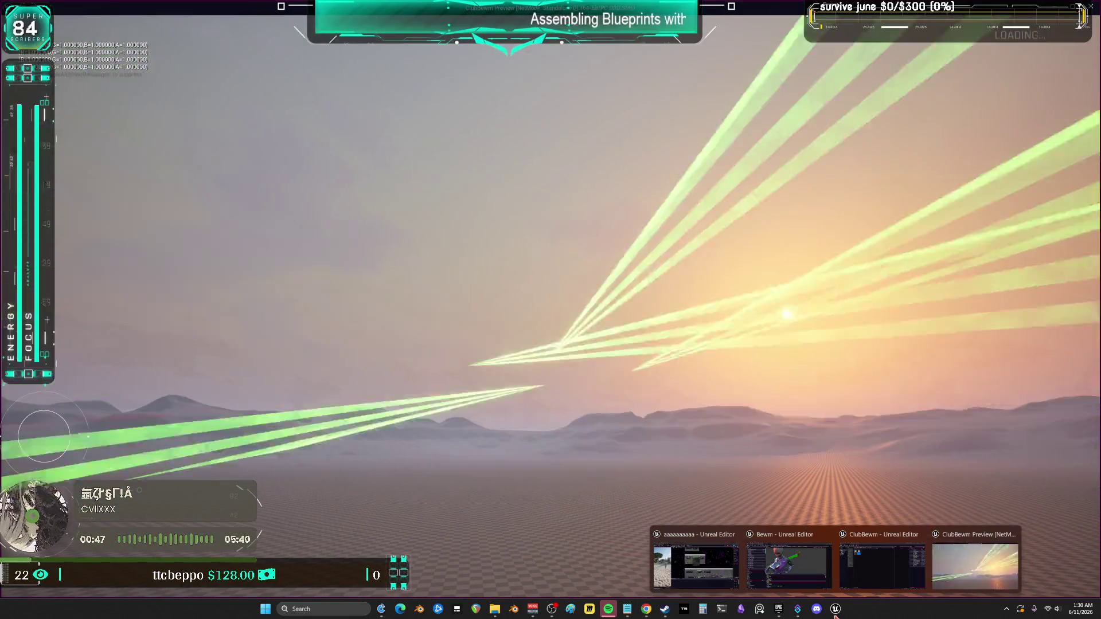
pyautogui.click(786, 565)
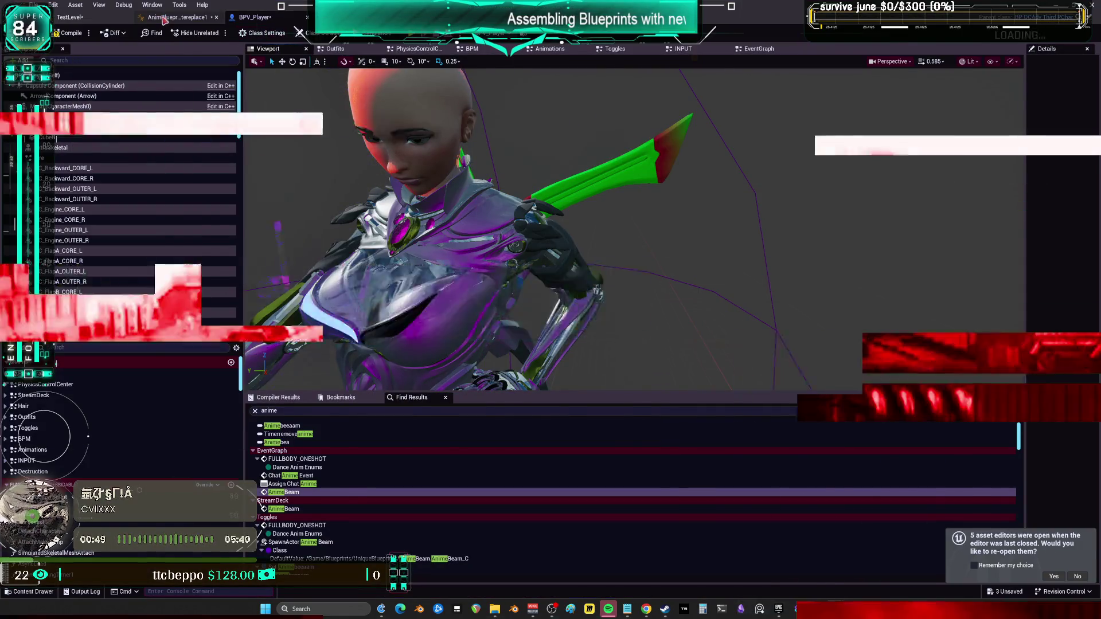
pyautogui.click(164, 18)
# Step: Return to the level editor, exit the game preview, and clear the Level filter
pyautogui.click(252, 17)
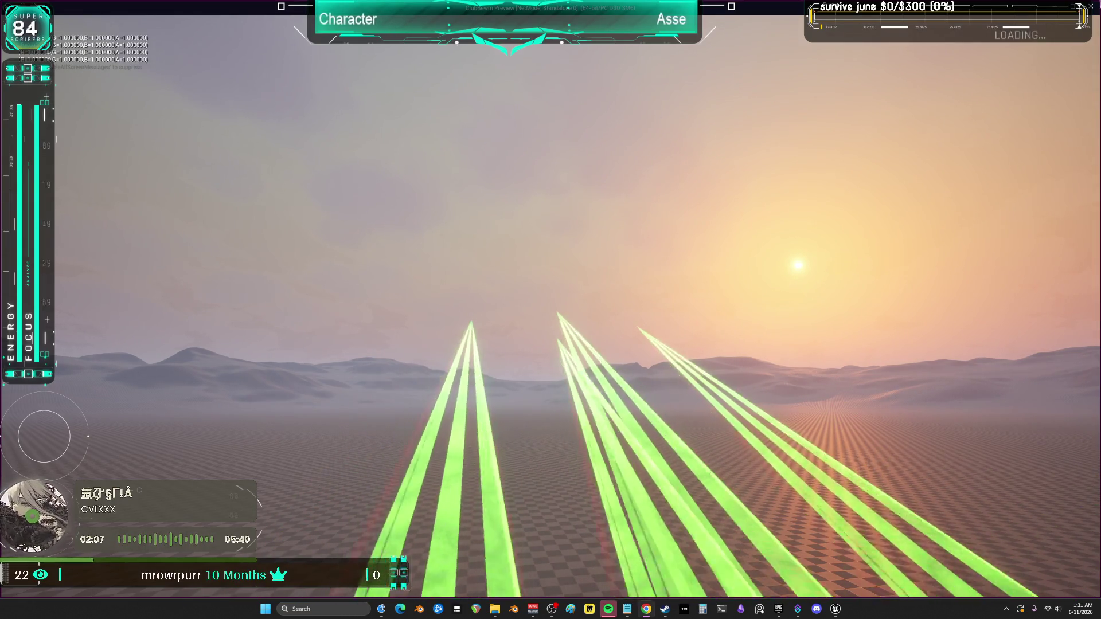
pyautogui.press('Escape')
pyautogui.click(114, 160)
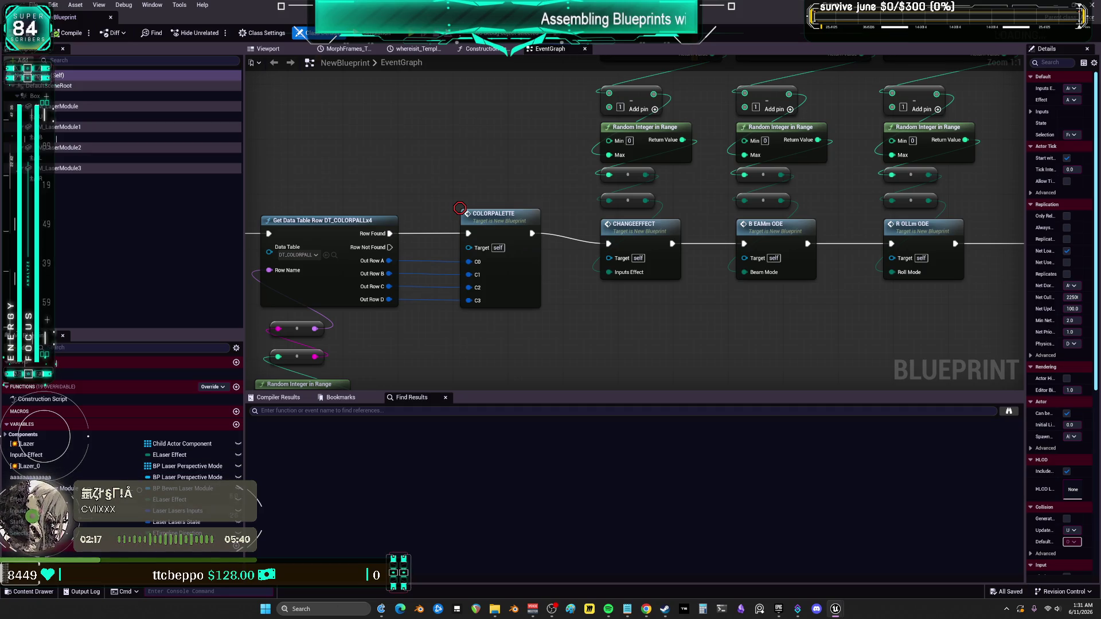
# Step: Select the Effect, then Inputs variable to see its BPM 130.0 default, widening Details
pyautogui.click(17, 499)
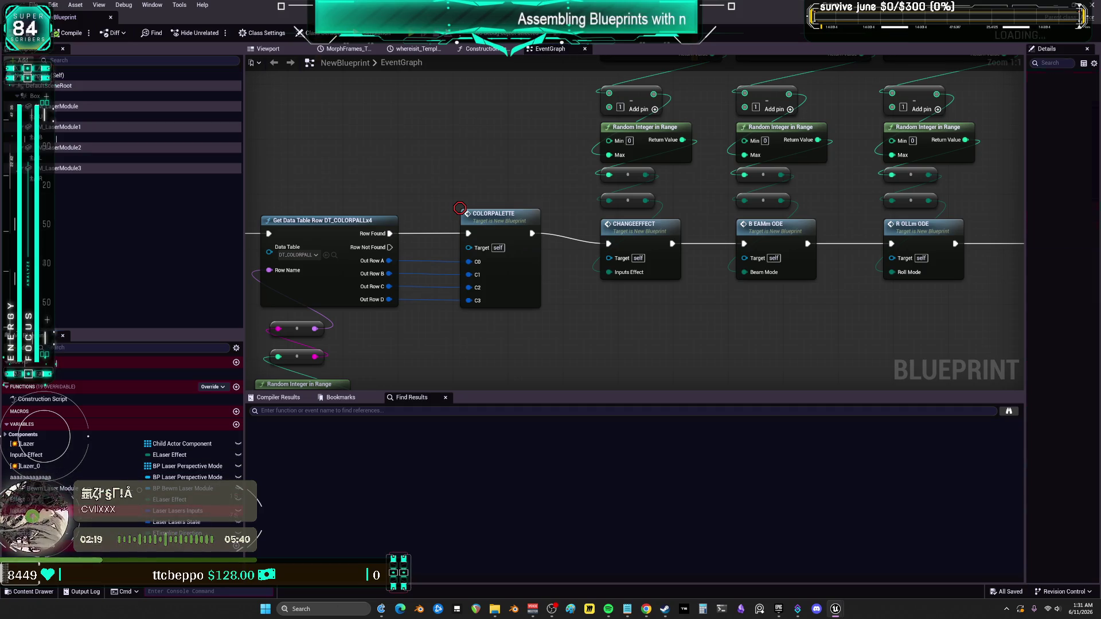
pyautogui.click(18, 511)
pyautogui.moveTo(1025, 342)
pyautogui.mouseDown()
pyautogui.moveTo(731, 338)
pyautogui.moveTo(559, 314)
pyautogui.mouseUp()
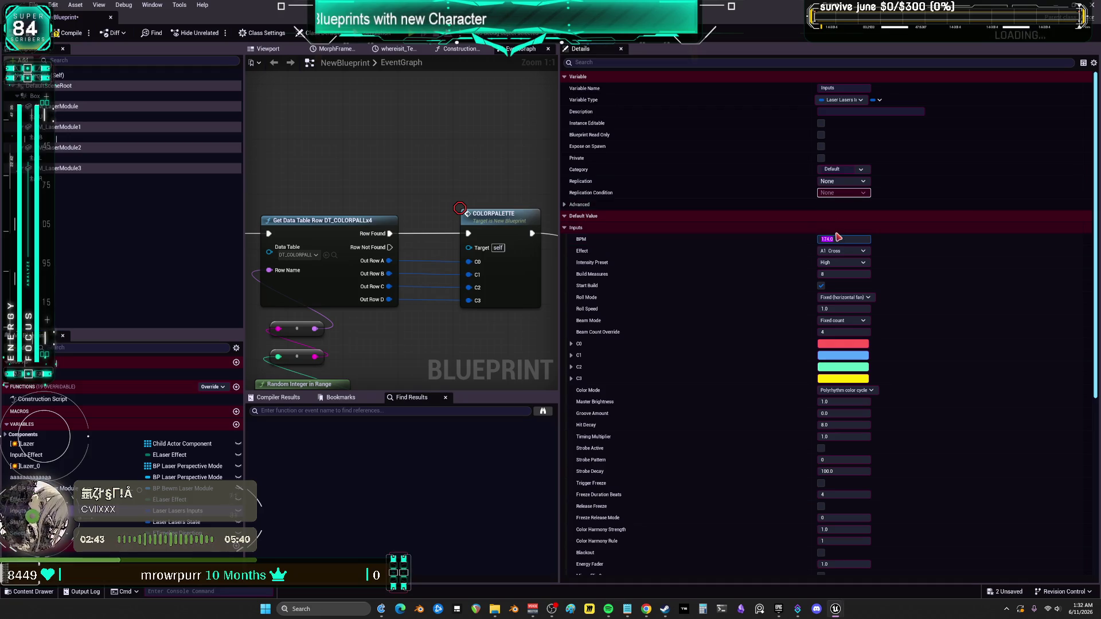
# Step: Enlarge NewBlueprint's 3D viewport and orbit the camera low along the laser beams
pyautogui.click(272, 49)
pyautogui.moveTo(559, 160); pyautogui.dragTo(791, 161)
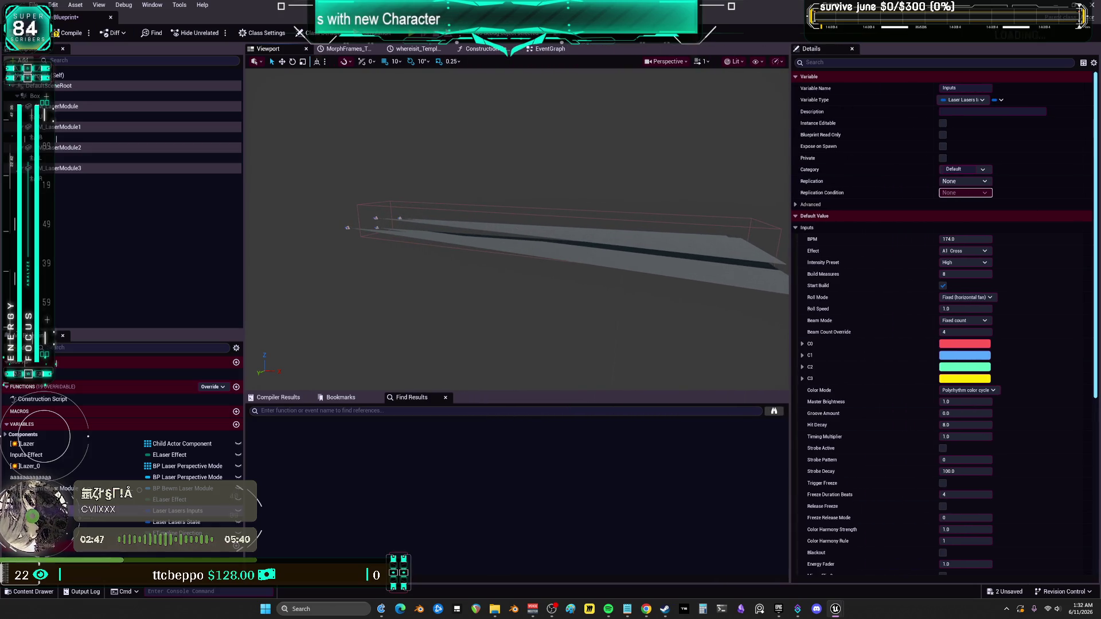
pyautogui.moveTo(788, 241); pyautogui.dragTo(956, 241)
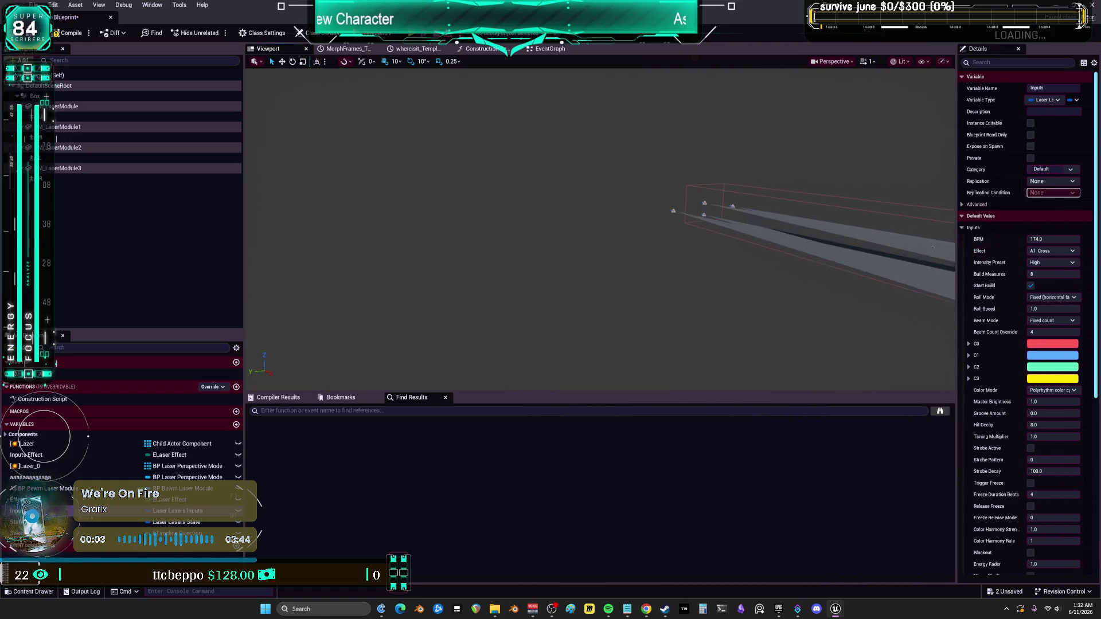
pyautogui.moveTo(599, 229); pyautogui.dragTo(599, 229)
pyautogui.moveTo(650, 392)
pyautogui.mouseDown()
pyautogui.moveTo(644, 451)
pyautogui.moveTo(625, 494)
pyautogui.mouseUp()
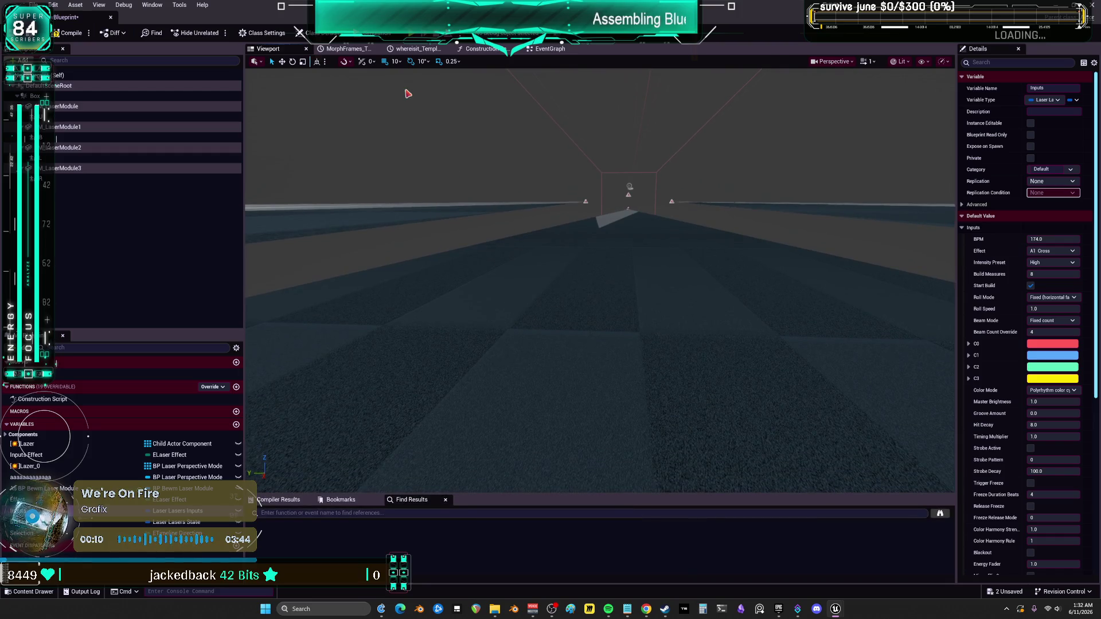
# Step: Start the viewport simulation so the green laser beams sweep through fan patterns
pyautogui.click(375, 34)
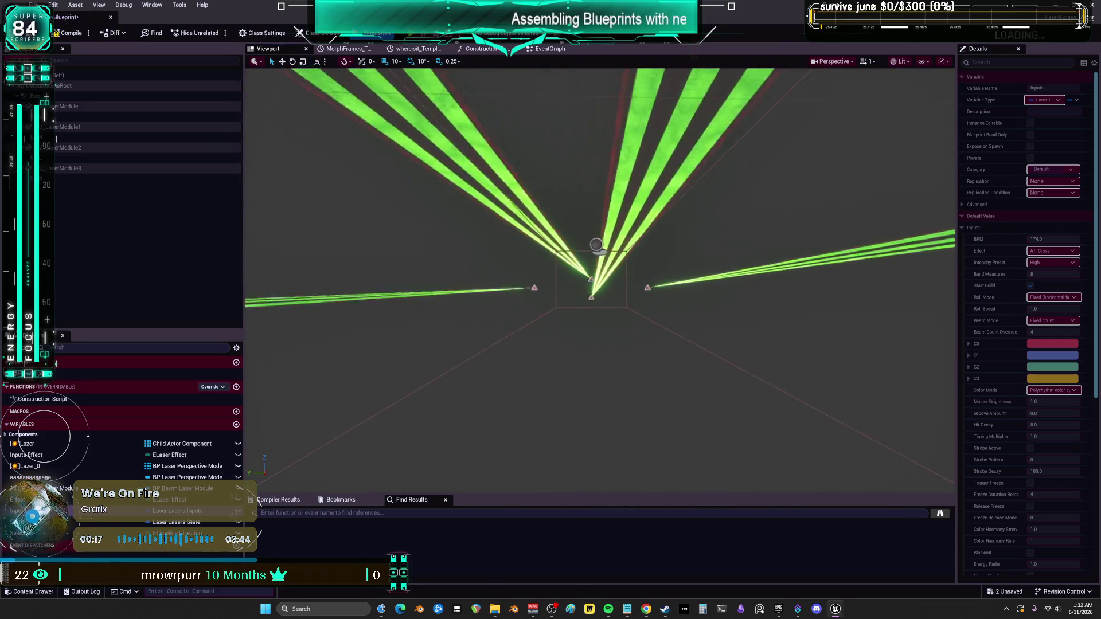
pyautogui.scroll(-1, 599, 281)
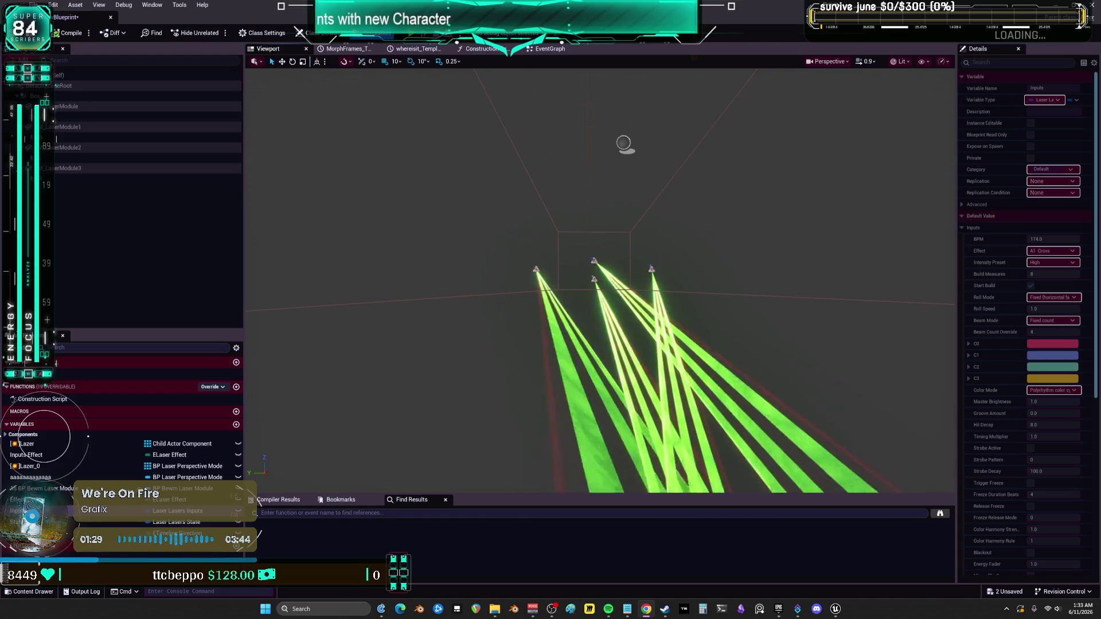
# Step: Return to the EventGraph, pan to the CHANGEEFFECT, UPDATEbpm and ROLLMODE events, and widen Details
pyautogui.click(550, 48)
pyautogui.scroll(-3, 479, 368)
pyautogui.scroll(3, 659, 260)
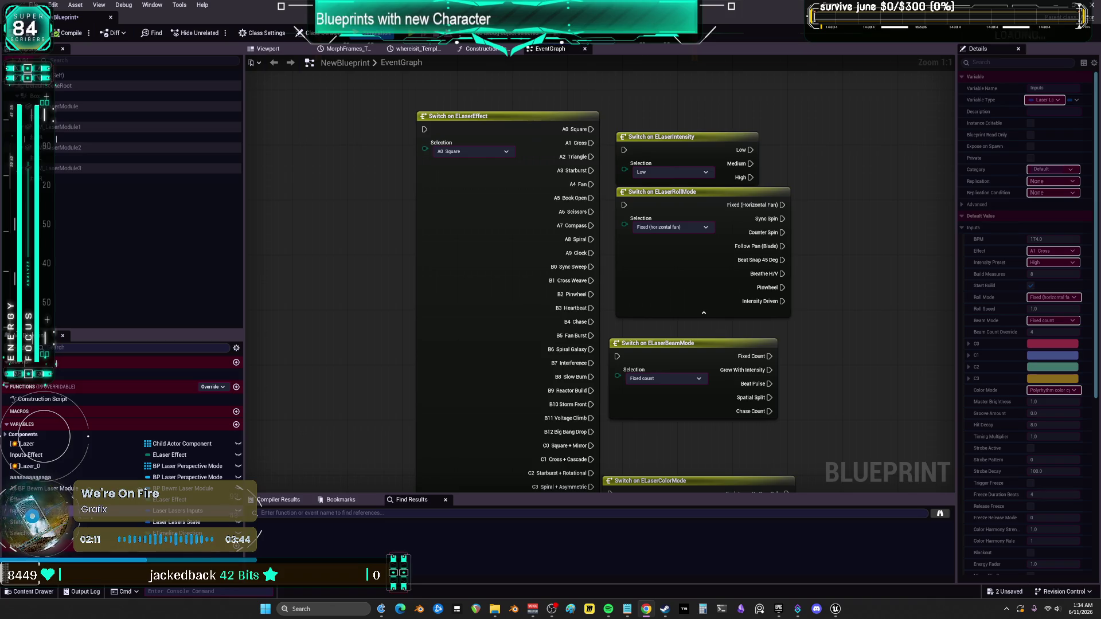
pyautogui.moveTo(821, 348)
pyautogui.mouseDown()
pyautogui.moveTo(626, 154)
pyautogui.moveTo(484, 239)
pyautogui.moveTo(775, 244)
pyautogui.moveTo(786, 75)
pyautogui.mouseUp()
pyautogui.moveTo(794, 411); pyautogui.dragTo(798, 304)
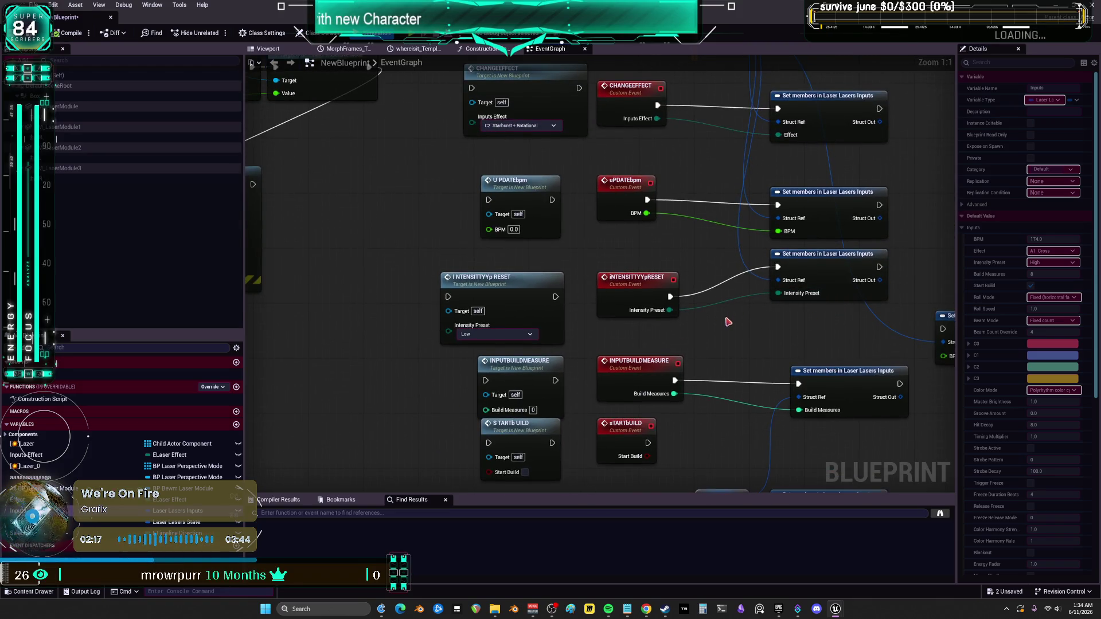
pyautogui.moveTo(728, 323); pyautogui.dragTo(722, 247)
pyautogui.moveTo(949, 340)
pyautogui.mouseDown()
pyautogui.moveTo(708, 324)
pyautogui.moveTo(740, 317)
pyautogui.mouseUp()
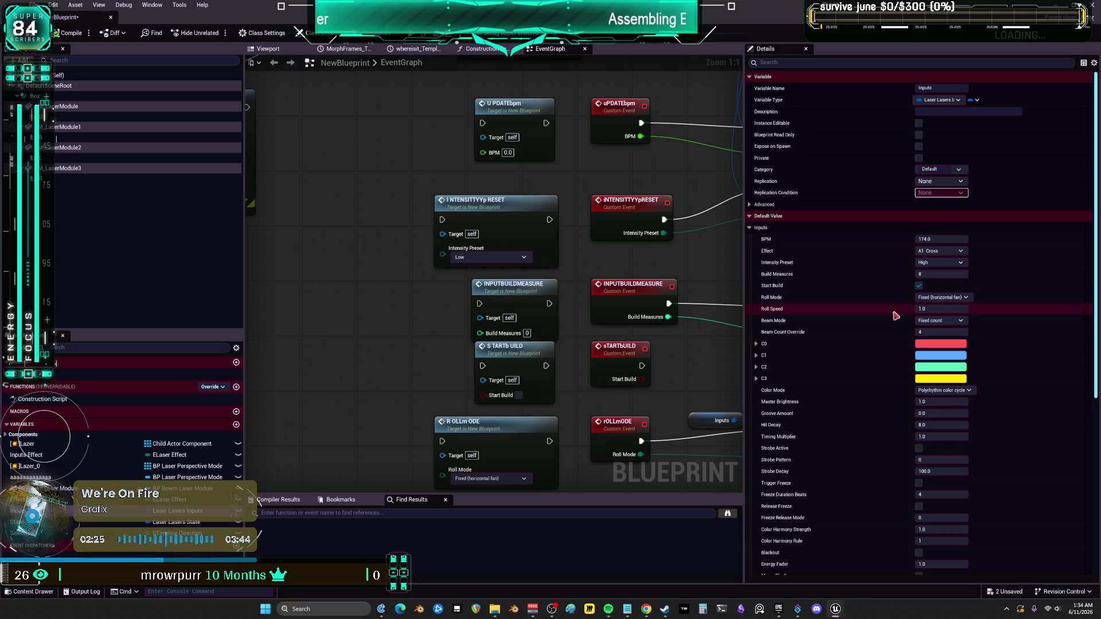
# Step: Tick Strobe Active and set Strobe Decay to 25.0, then check the beams in the Viewport
pyautogui.scroll(-2, 871, 311)
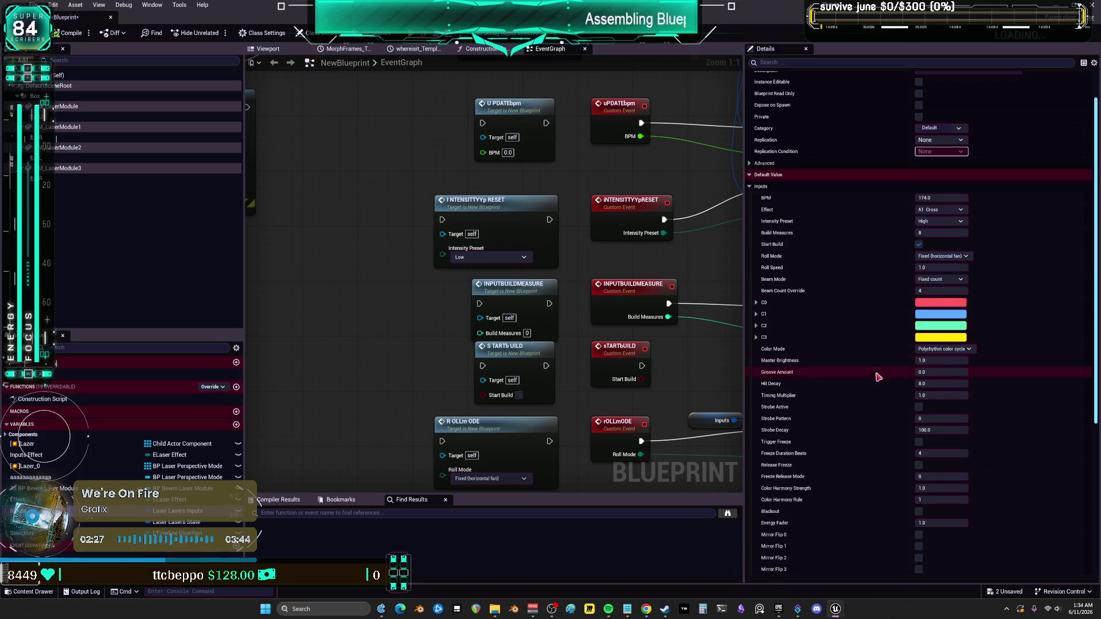
pyautogui.click(919, 407)
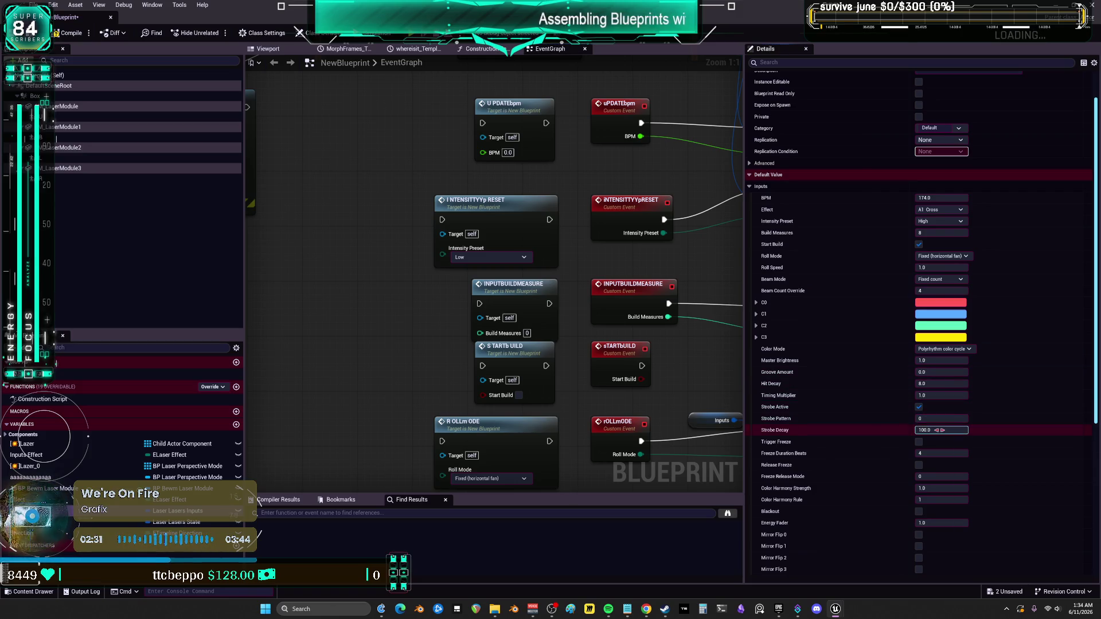
pyautogui.click(944, 431)
pyautogui.write('25')
pyautogui.click(264, 49)
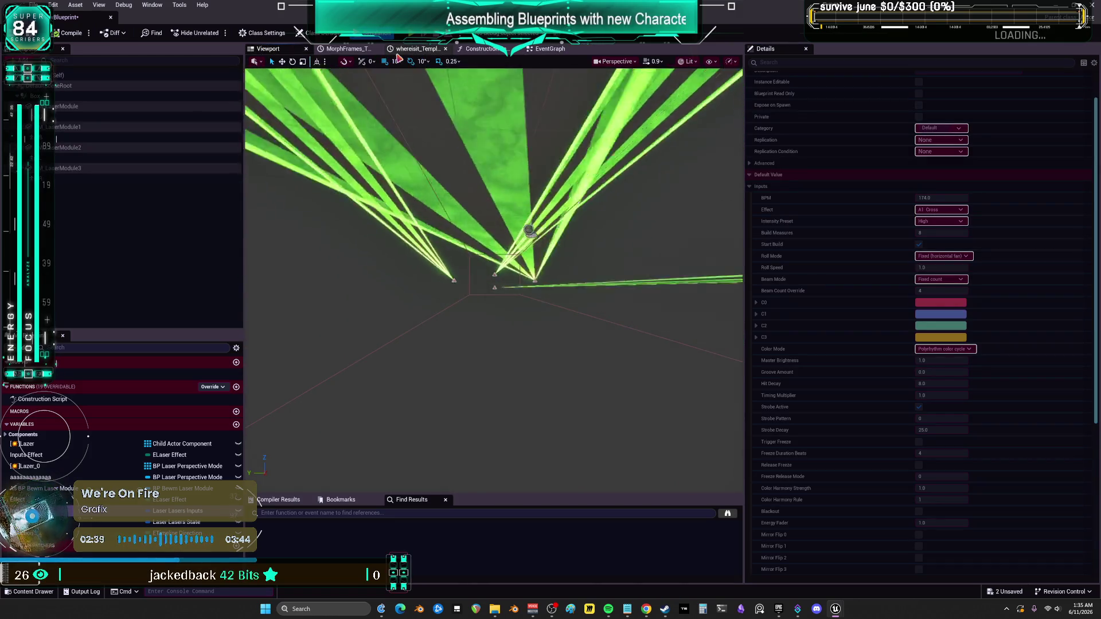
pyautogui.click(547, 48)
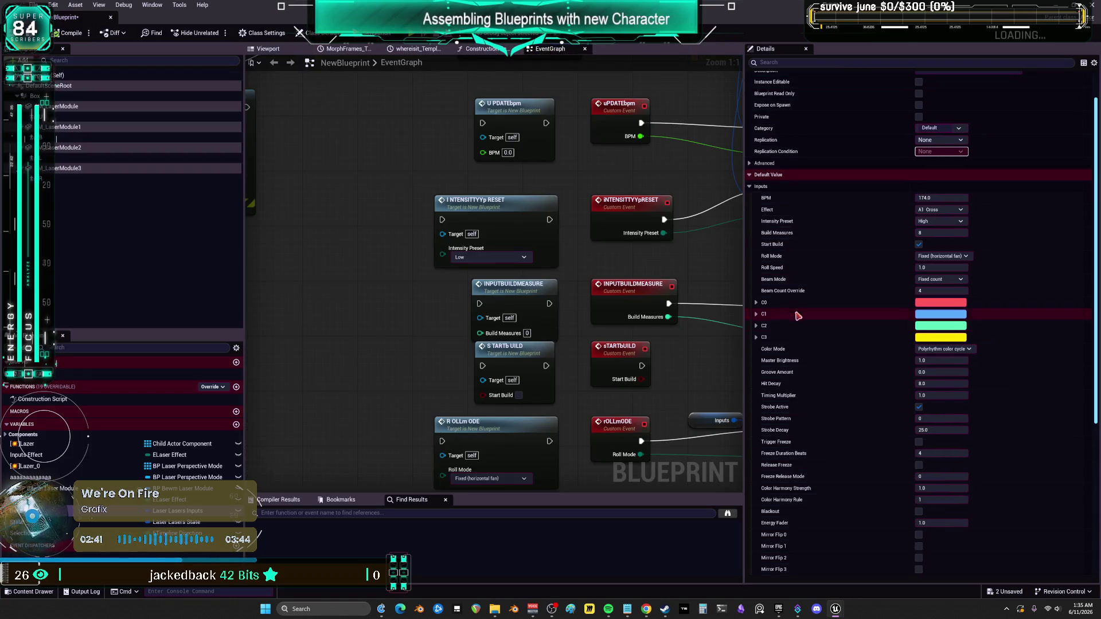
pyautogui.scroll(-6, 879, 387)
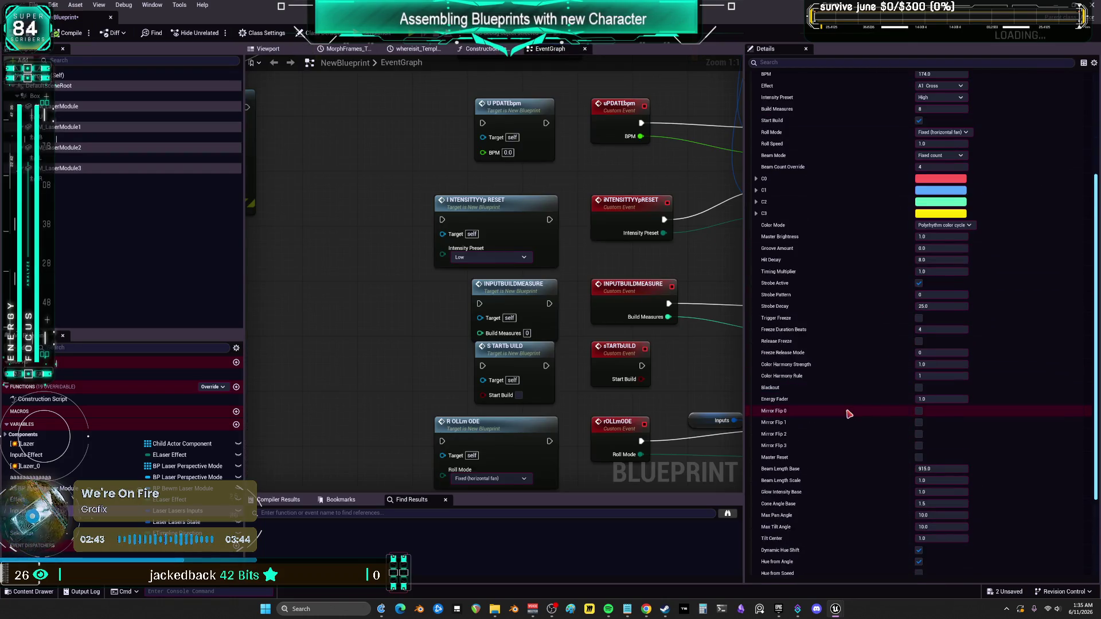
pyautogui.scroll(-2, 844, 416)
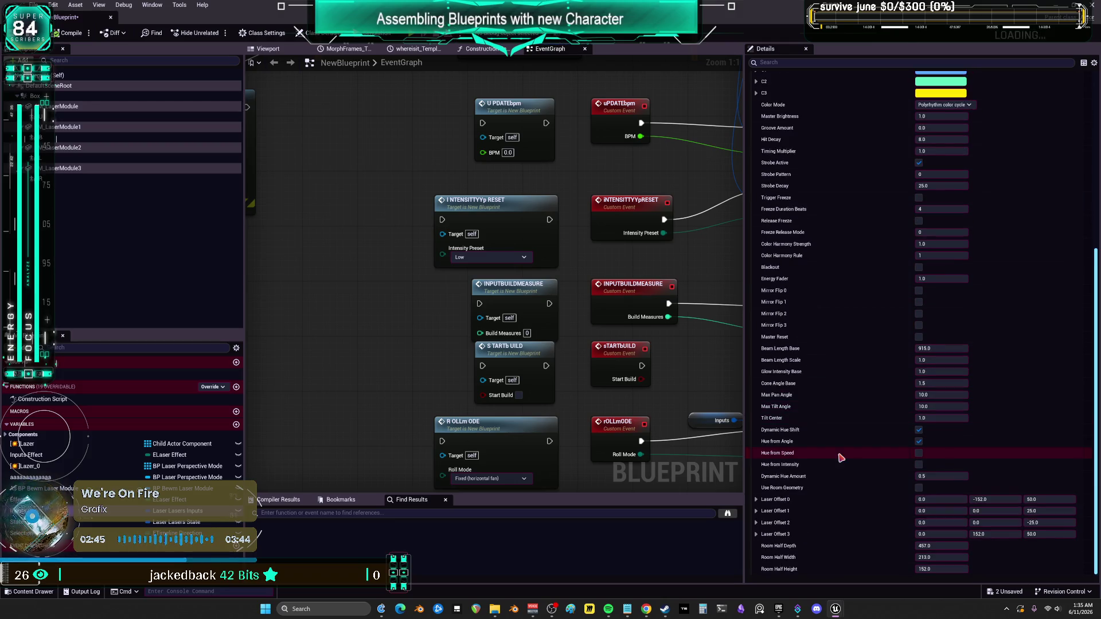
pyautogui.scroll(6, 910, 316)
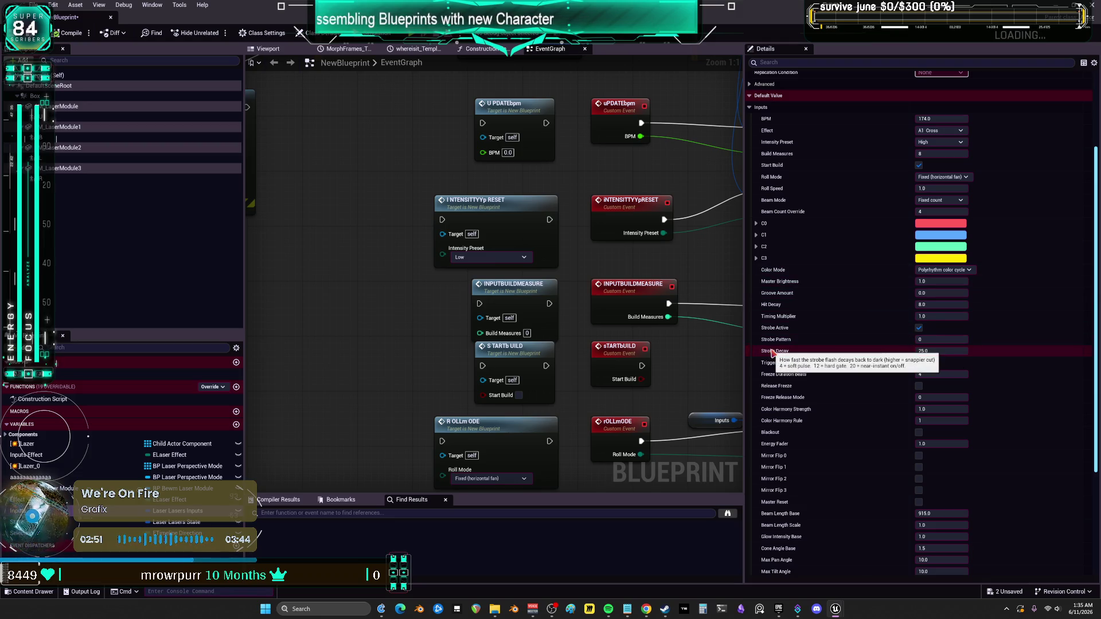
pyautogui.moveTo(788, 342)
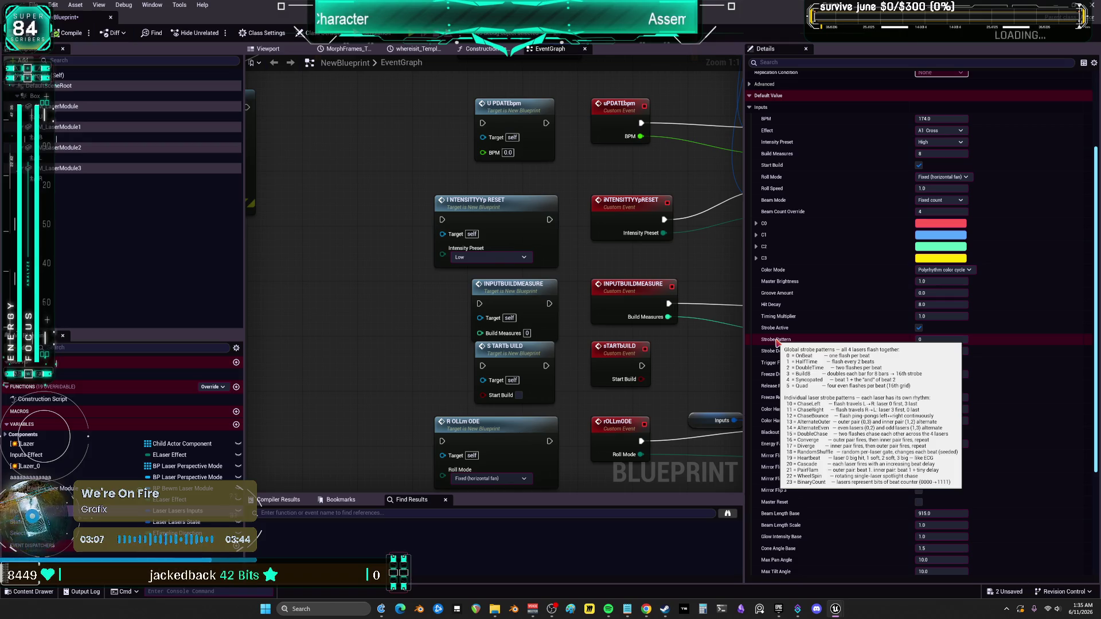
# Step: Set the Inputs' Strobe Pattern to 20 and Strobe Decay to 1.0, then view the lasers
pyautogui.click(933, 339)
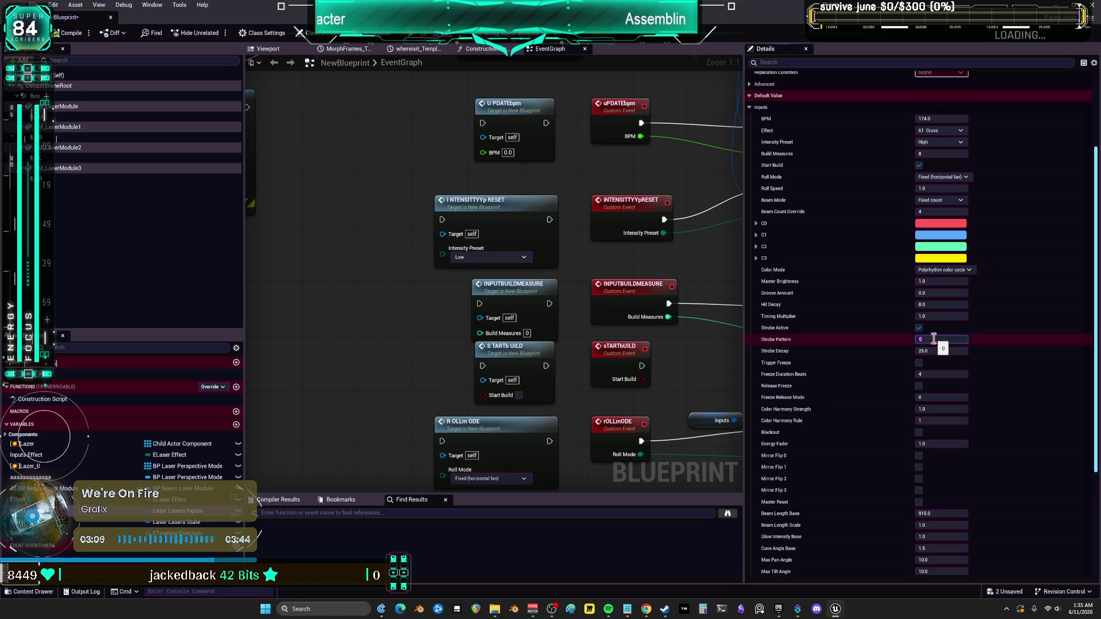
pyautogui.write('20')
pyautogui.click(929, 349)
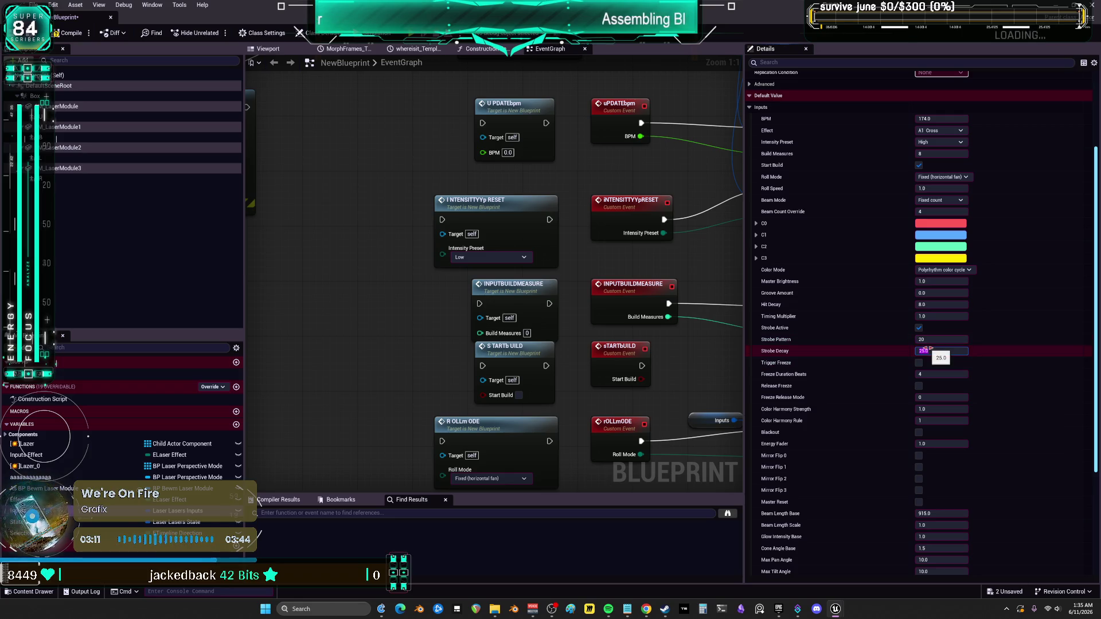
pyautogui.write('1')
pyautogui.press('Return')
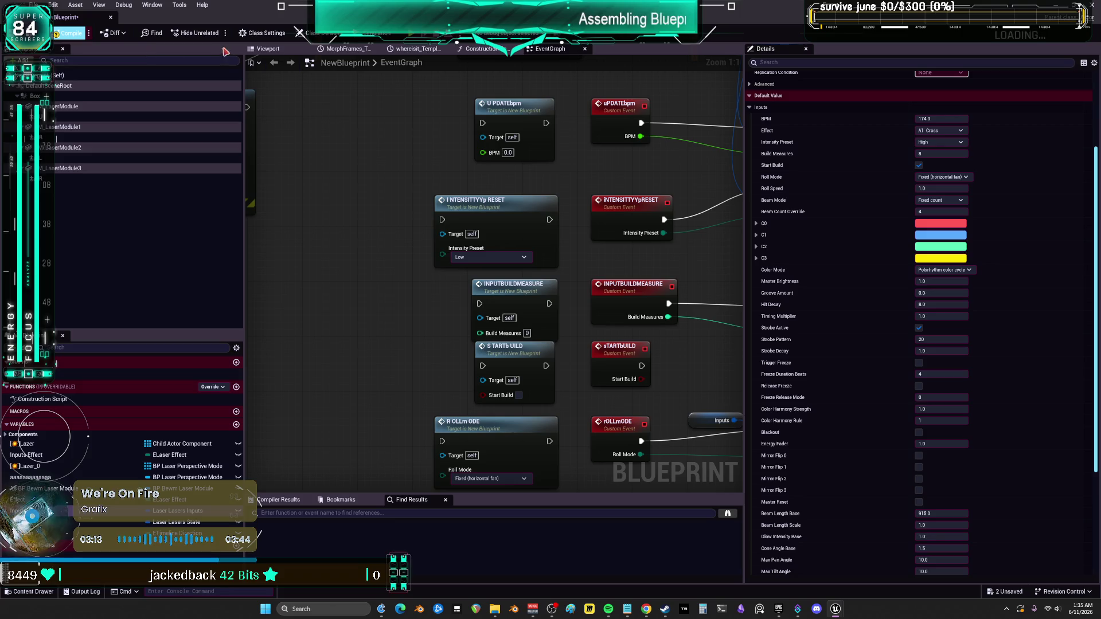
pyautogui.click(265, 49)
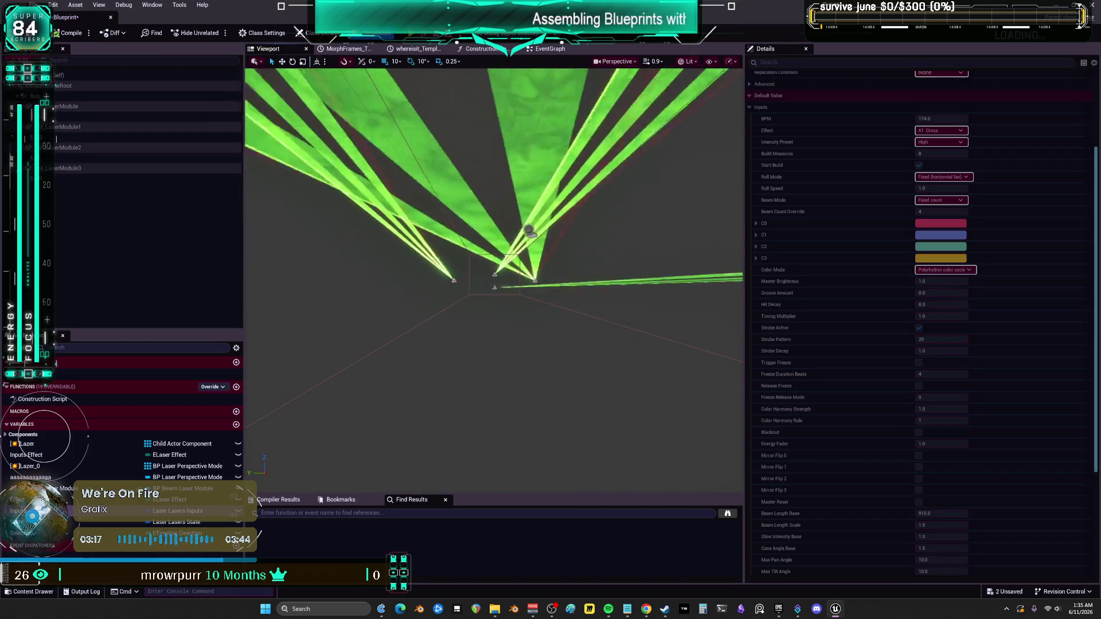
# Step: Go back to the event graph and bring the Strobe node into view
pyautogui.click(545, 49)
pyautogui.scroll(-4, 627, 264)
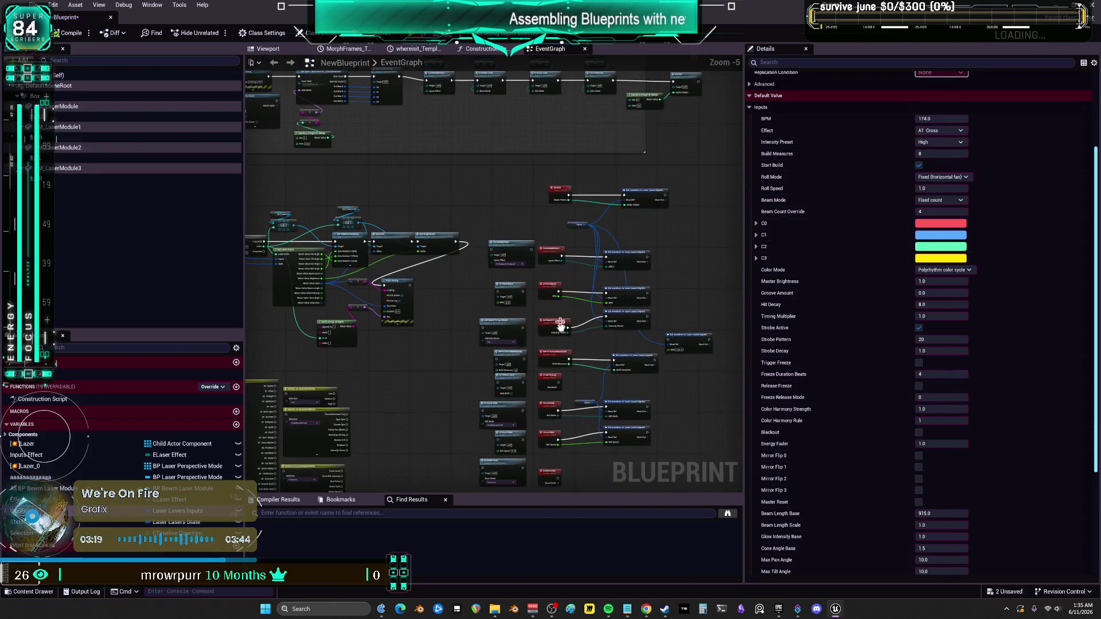
pyautogui.scroll(7, 565, 319)
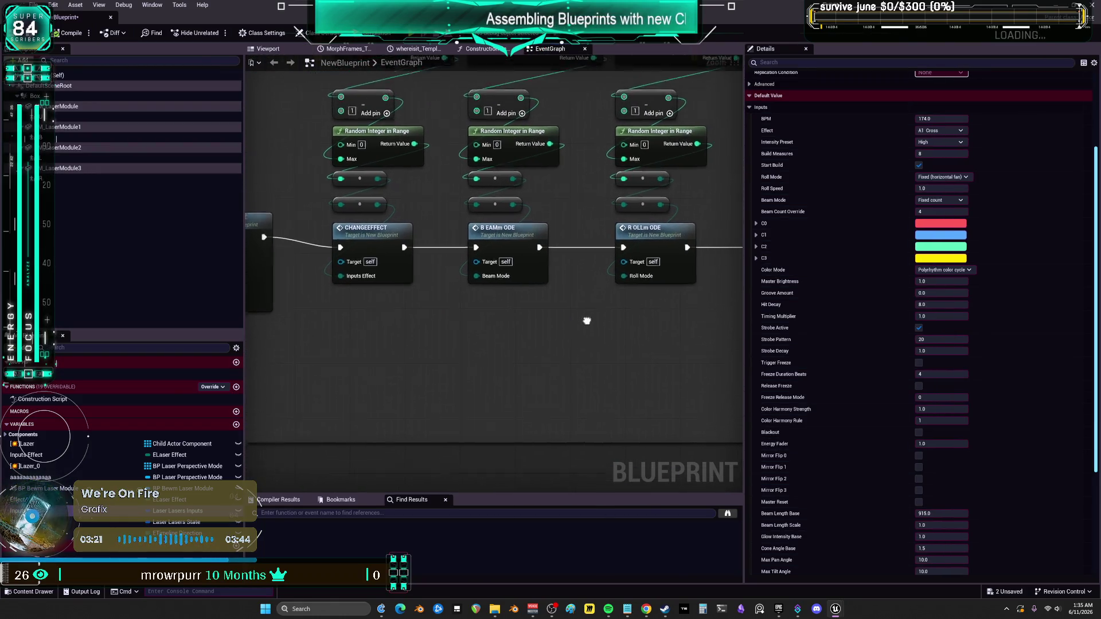
pyautogui.moveTo(642, 331); pyautogui.dragTo(425, 327)
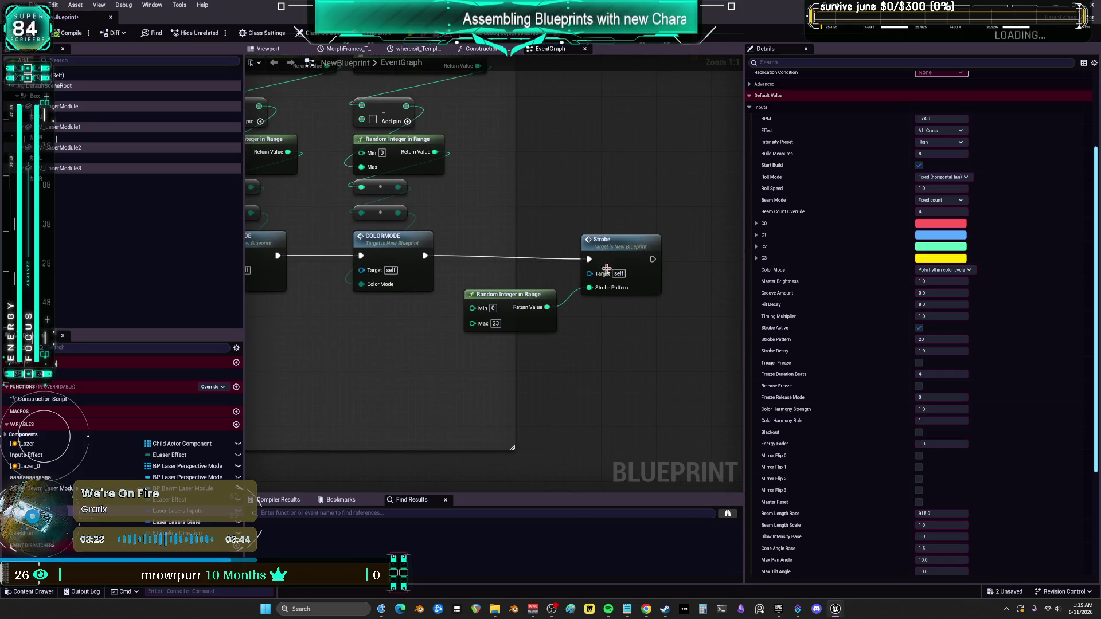
# Step: Simulate in the Viewport to watch the lasers strobe, then stop and return to the graph
pyautogui.click(296, 50)
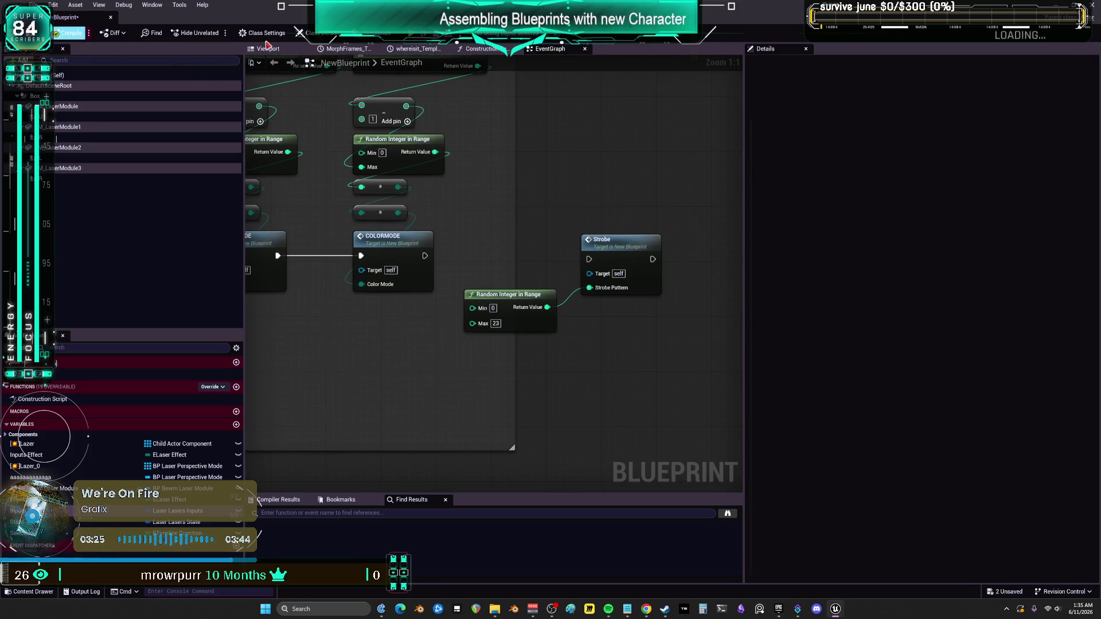
pyautogui.click(346, 41)
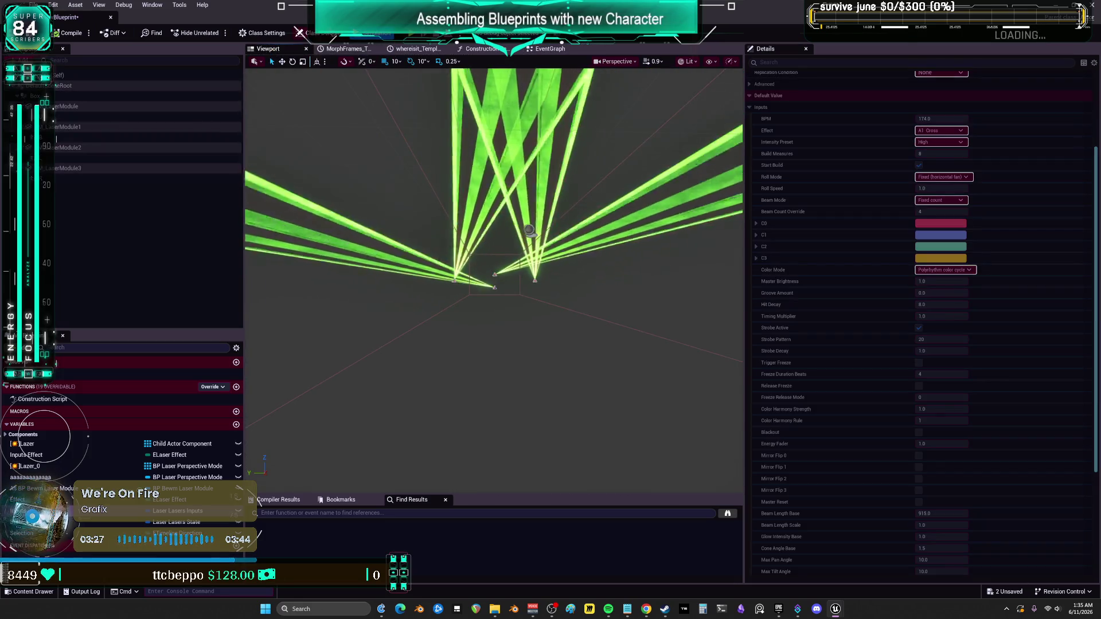
pyautogui.click(346, 42)
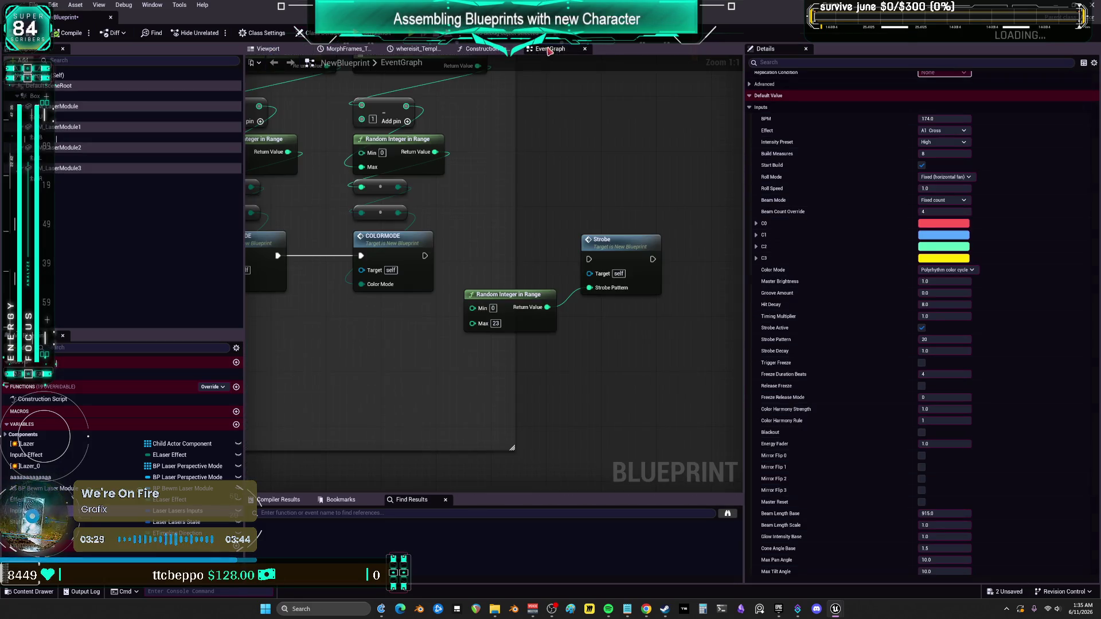
pyautogui.scroll(-1, 430, 334)
pyautogui.moveTo(420, 370)
pyautogui.mouseDown()
pyautogui.moveTo(543, 467)
pyautogui.moveTo(476, 396)
pyautogui.mouseUp()
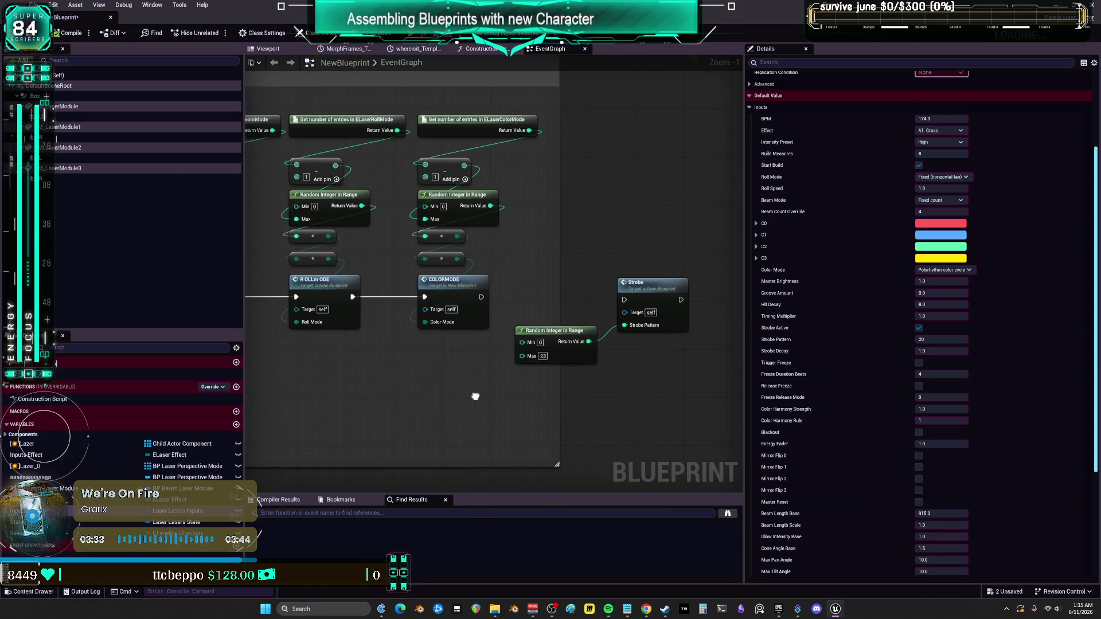
# Step: Jump from the Strobe call to its custom event, then open SetBrightness in BP_Laser_perspective_mode
pyautogui.doubleClick(640, 308)
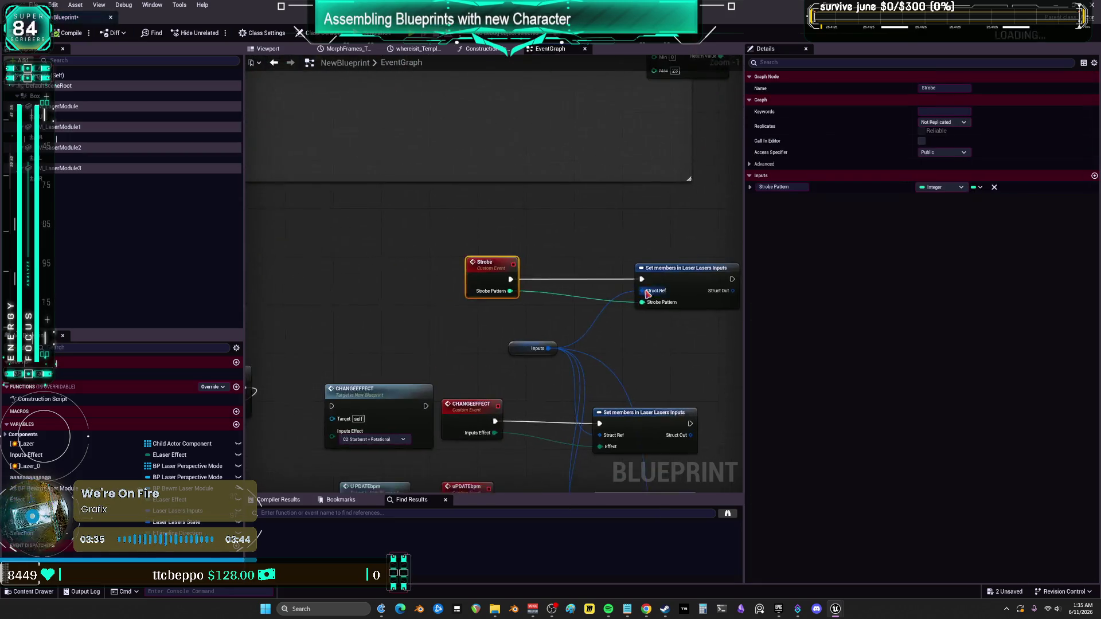
pyautogui.moveTo(621, 240); pyautogui.dragTo(494, 206)
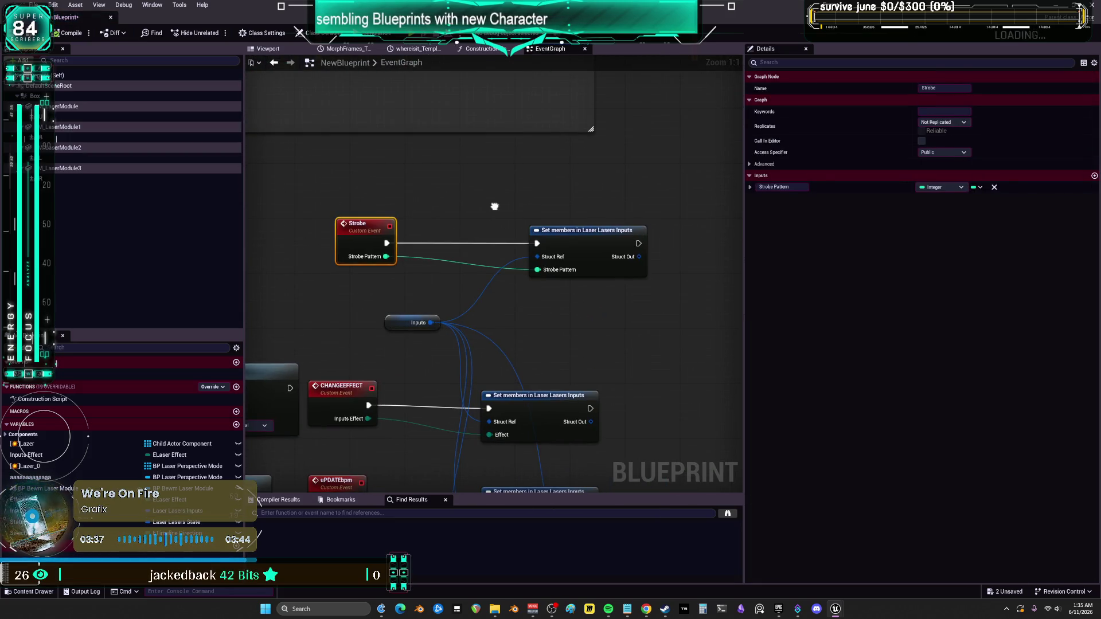
pyautogui.scroll(-5, 494, 206)
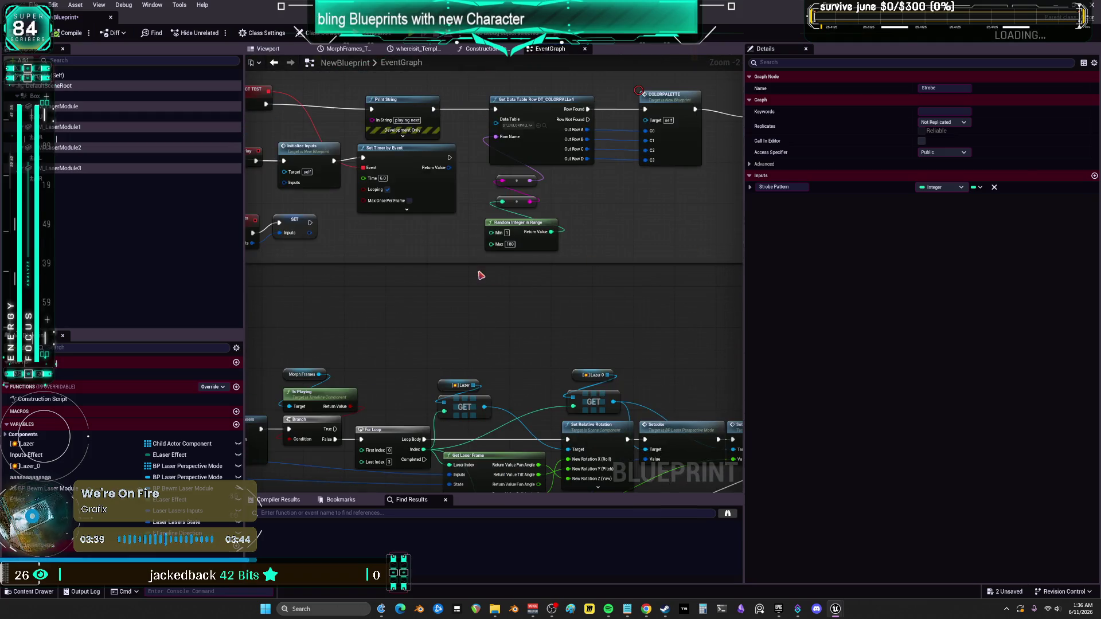
pyautogui.scroll(1, 480, 276)
pyautogui.scroll(1, 505, 299)
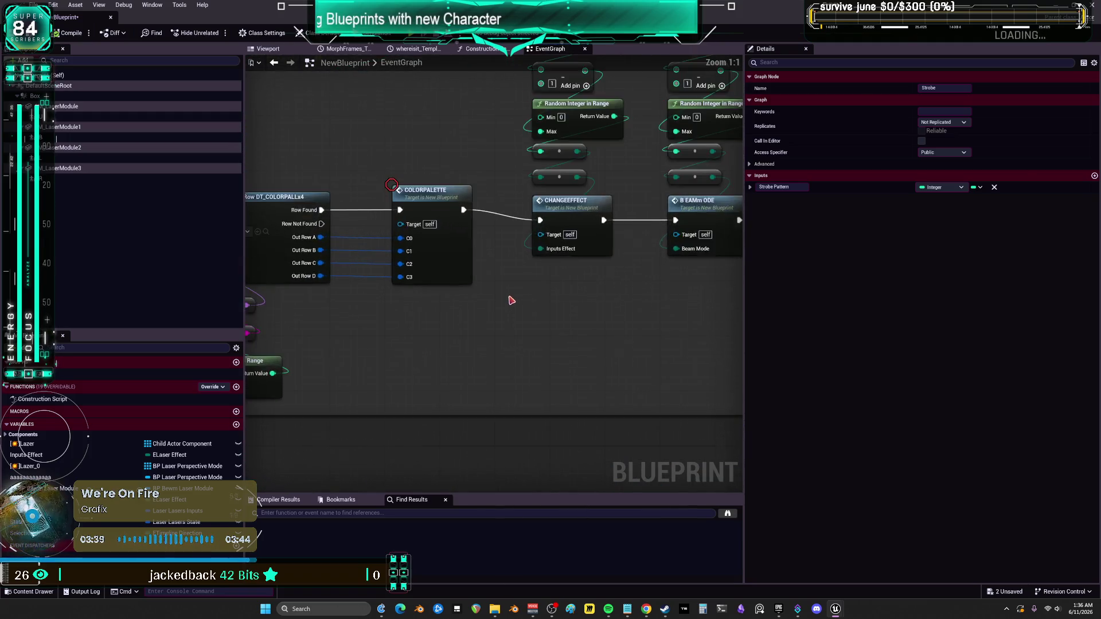
pyautogui.scroll(-3, 511, 300)
pyautogui.scroll(3, 578, 362)
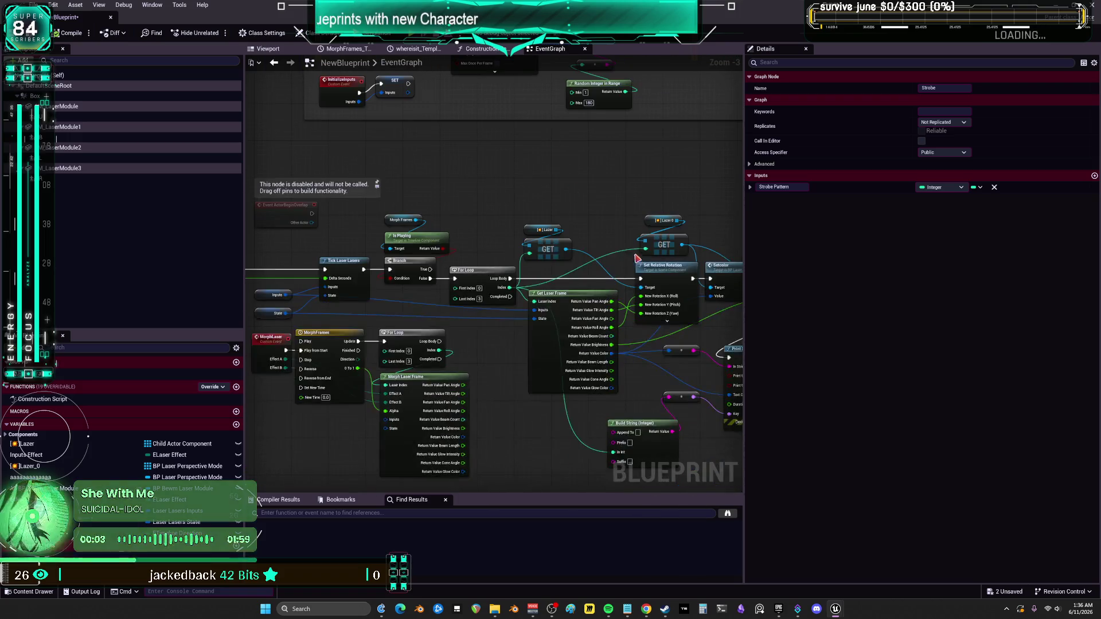
pyautogui.doubleClick(652, 229)
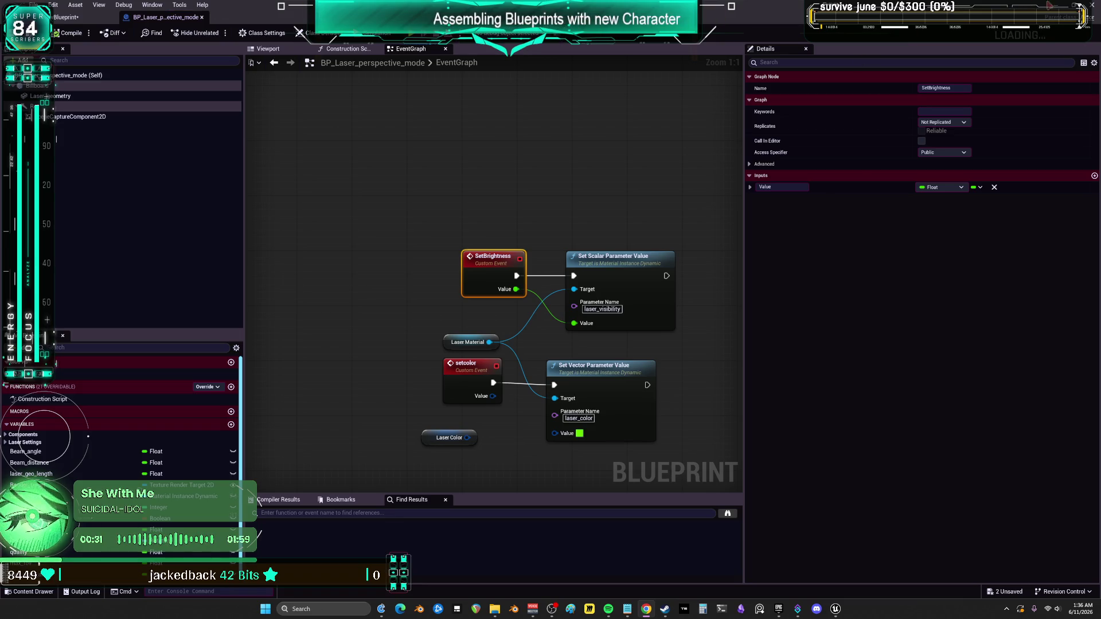
# Step: Close the extra Unreal editor without saving and bring the other editor window forward
pyautogui.hotkey('alt', 'Tab')
pyautogui.click(488, 339)
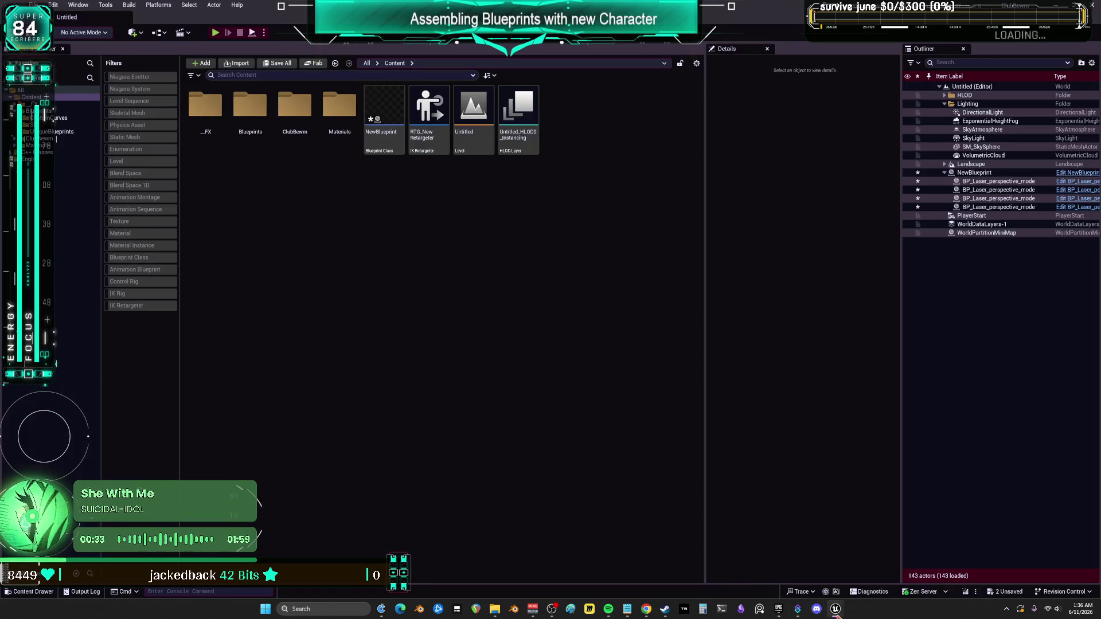
pyautogui.moveTo(836, 616)
pyautogui.click(915, 555)
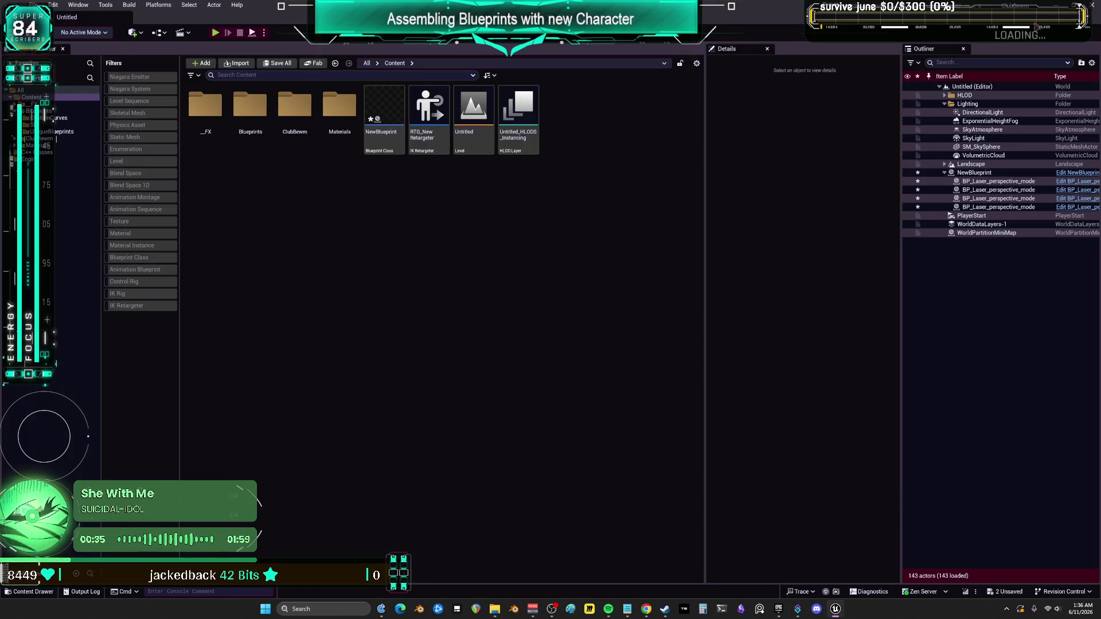
pyautogui.hotkey('alt', 'F4')
pyautogui.click(628, 398)
pyautogui.click(589, 378)
pyautogui.moveTo(835, 612)
pyautogui.click(843, 555)
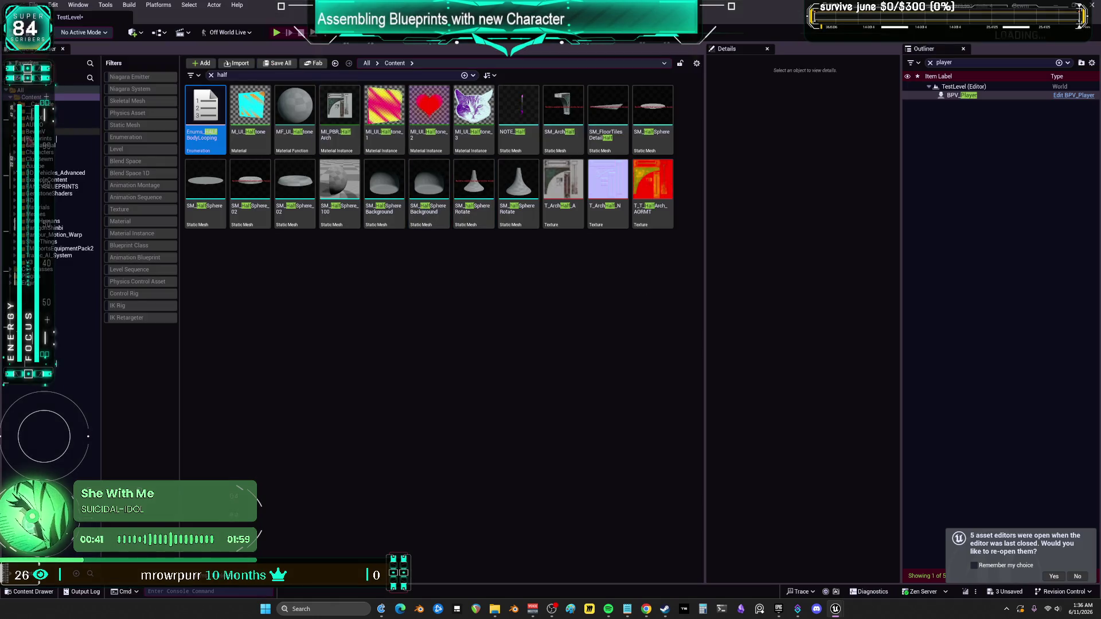
# Step: Show the ClubBewm folder filtered to Blueprint Class assets and open BP_QuadLights
pyautogui.click(40, 159)
pyautogui.click(211, 75)
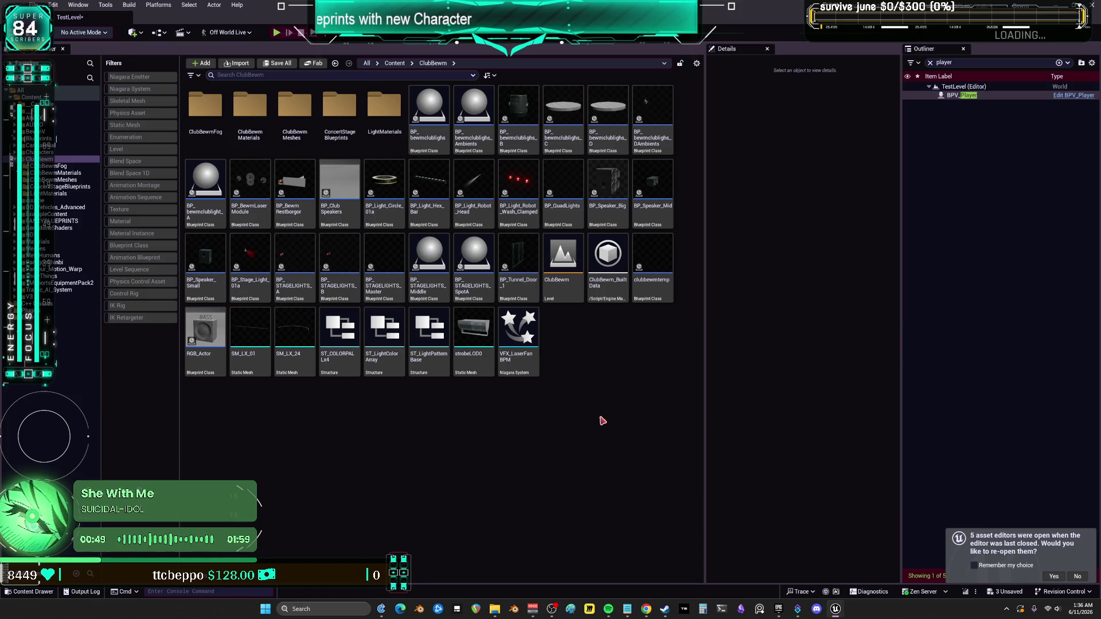
pyautogui.click(250, 187)
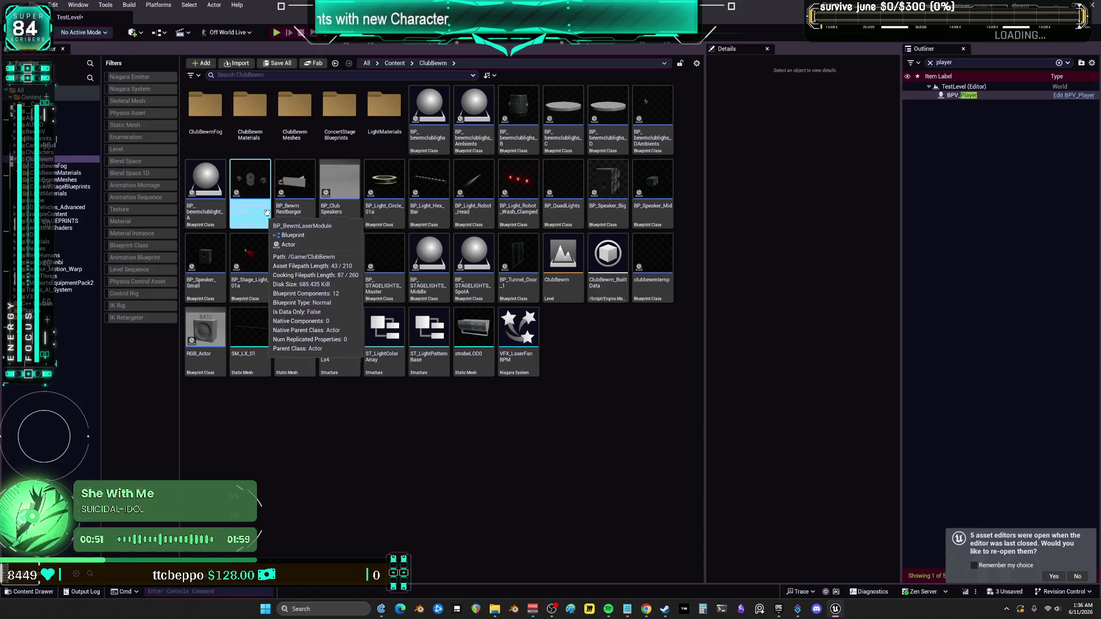
pyautogui.click(389, 439)
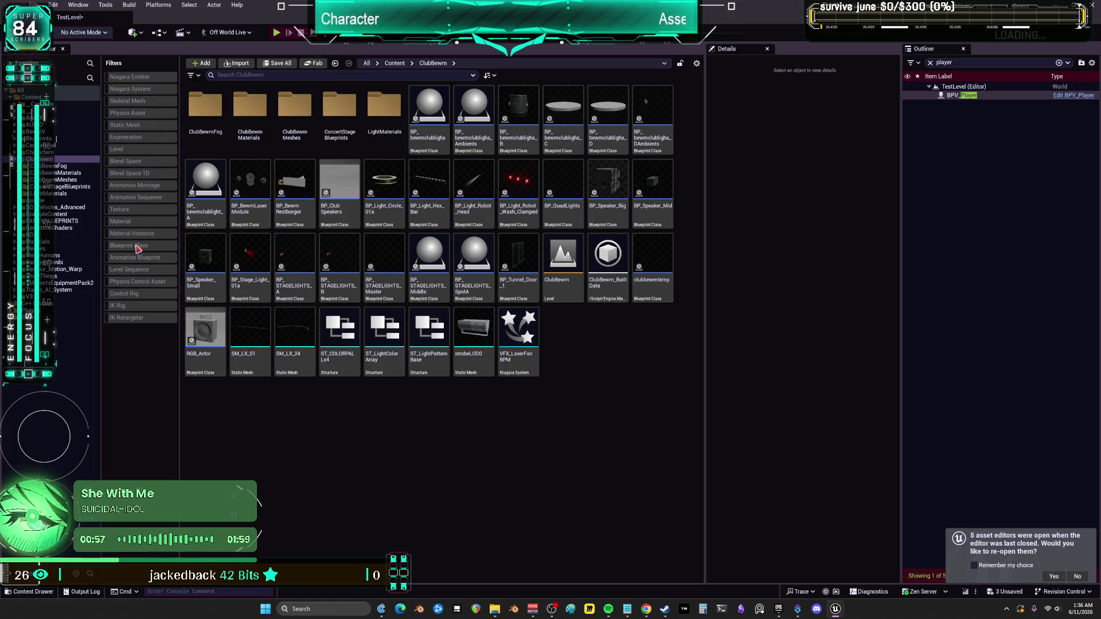
pyautogui.click(137, 246)
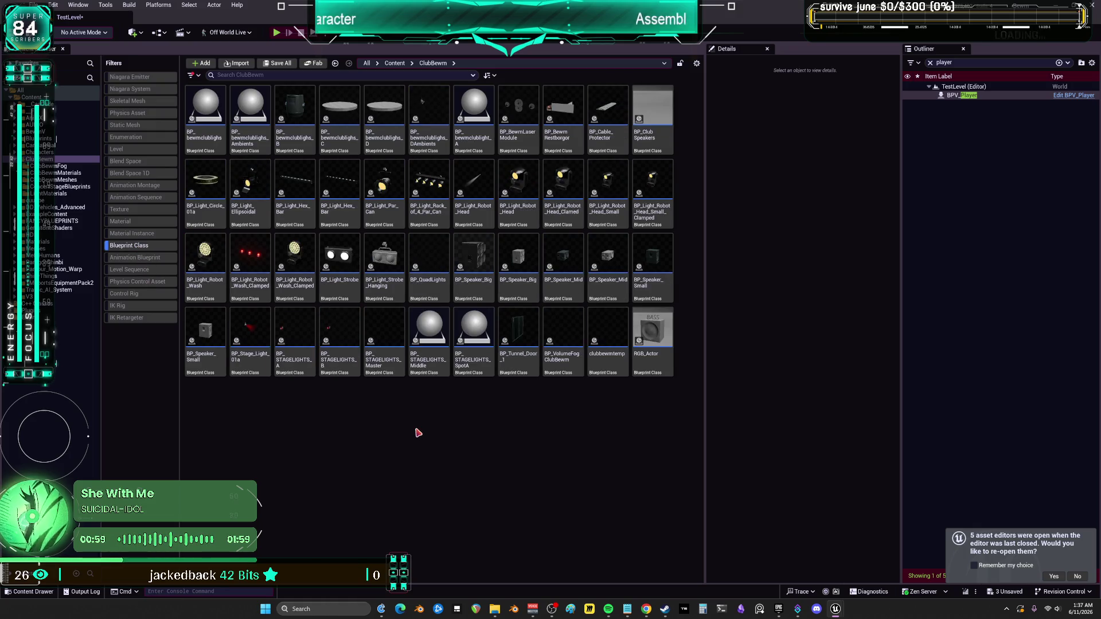
pyautogui.click(384, 344)
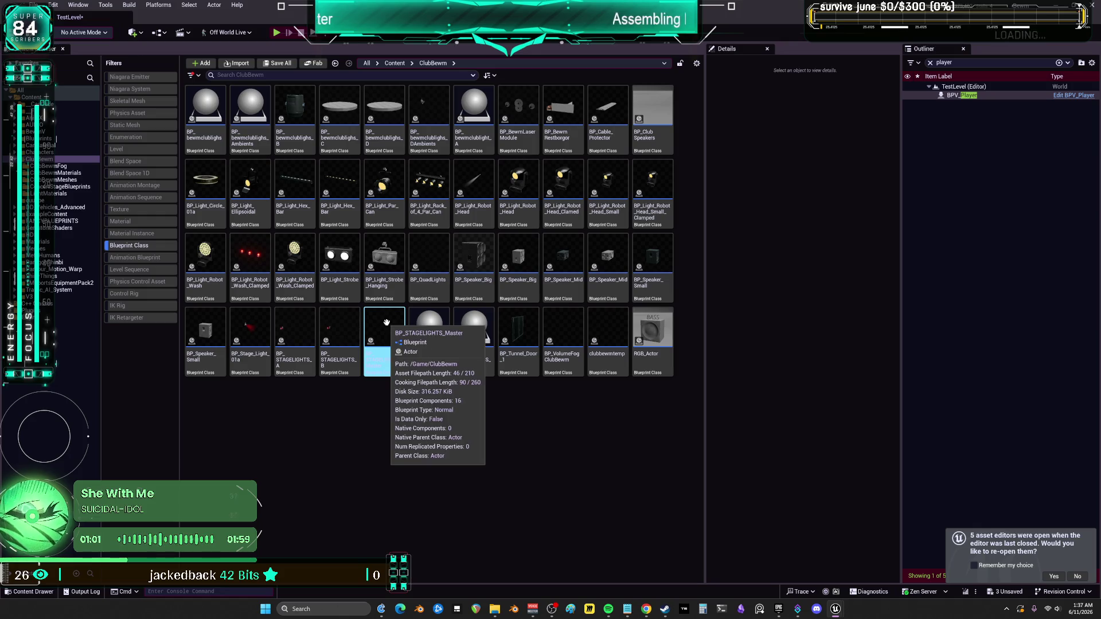
pyautogui.click(421, 447)
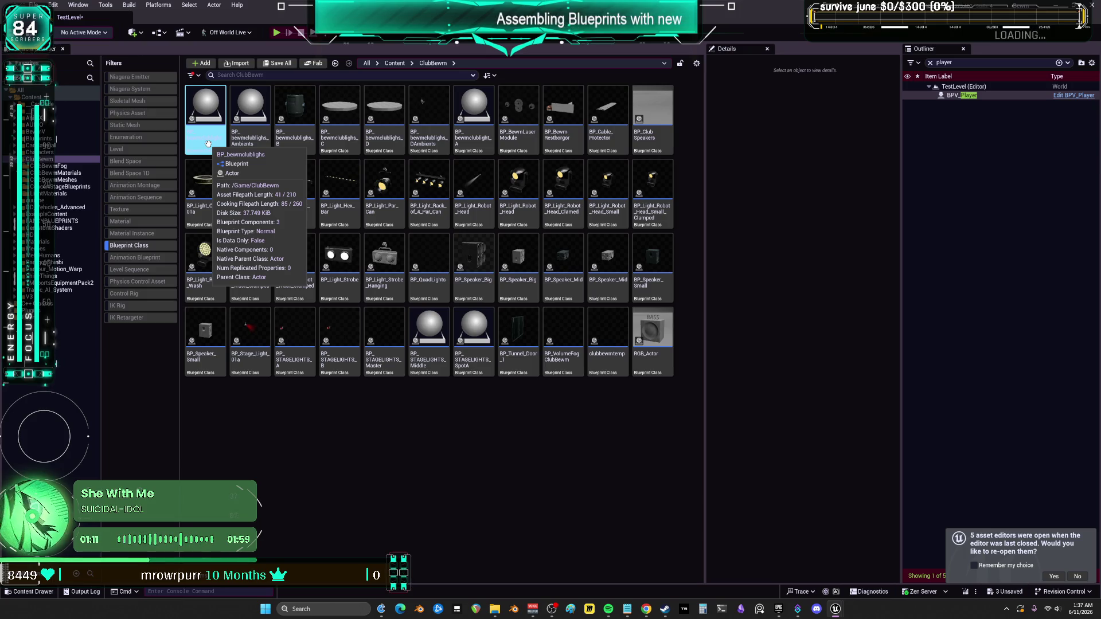
pyautogui.doubleClick(429, 264)
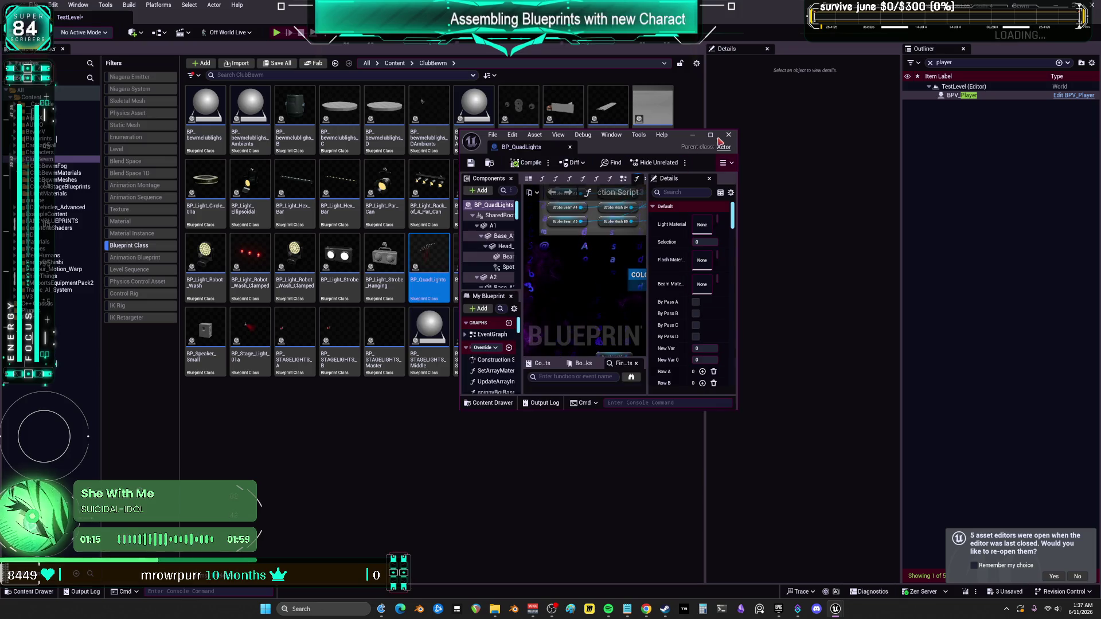
# Step: Maximize the BP_QuadLights editor and pan its event graph to the comment boxes
pyautogui.click(710, 135)
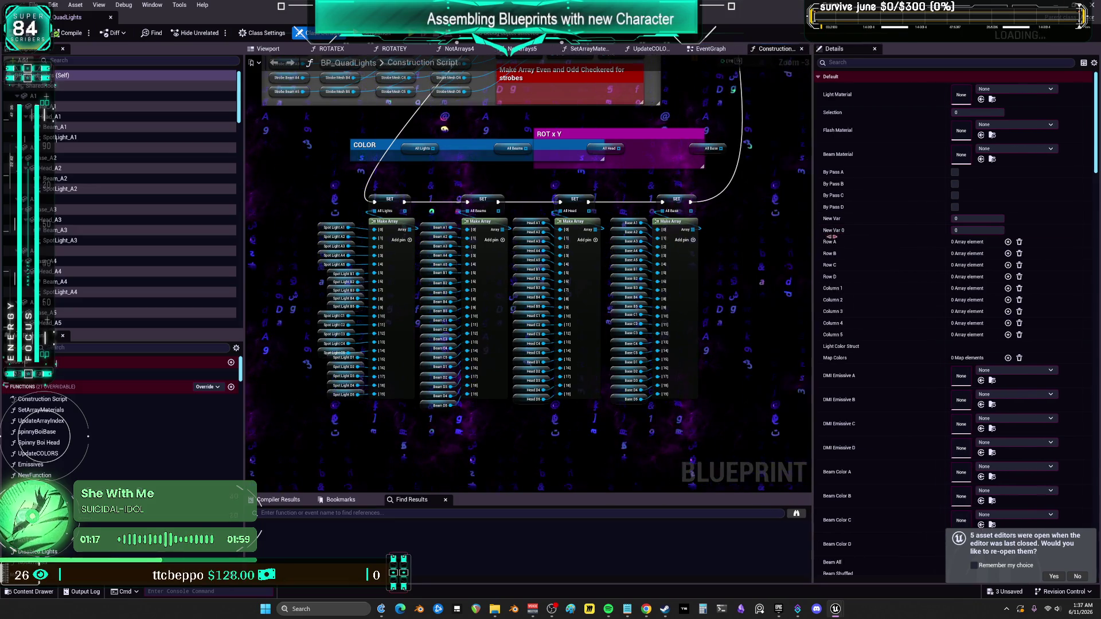
pyautogui.scroll(-5, 593, 182)
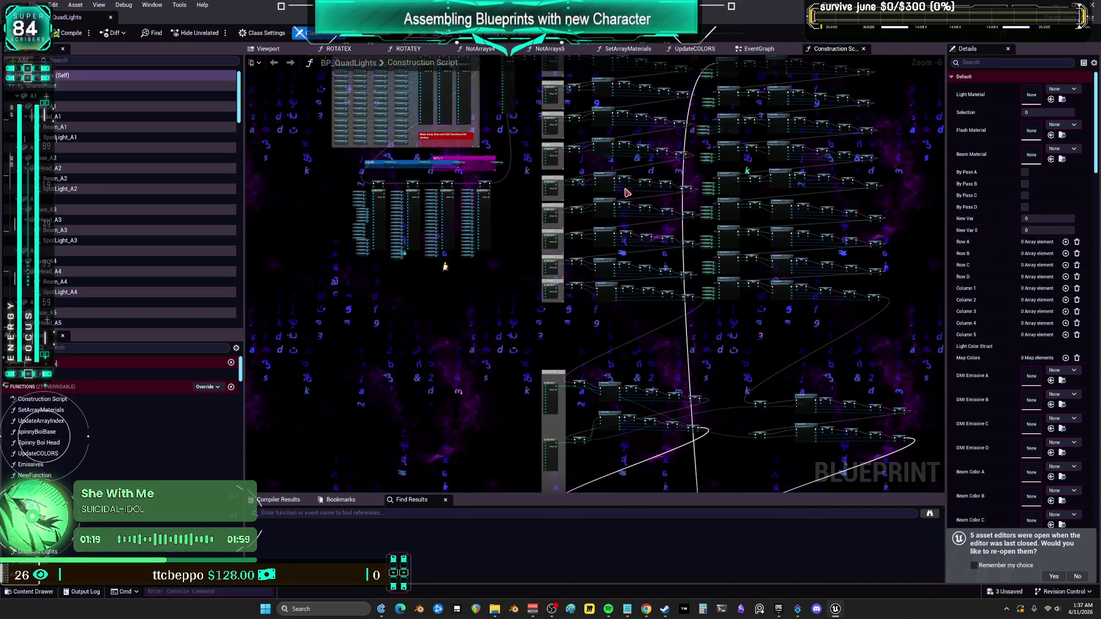
pyautogui.scroll(1, 593, 181)
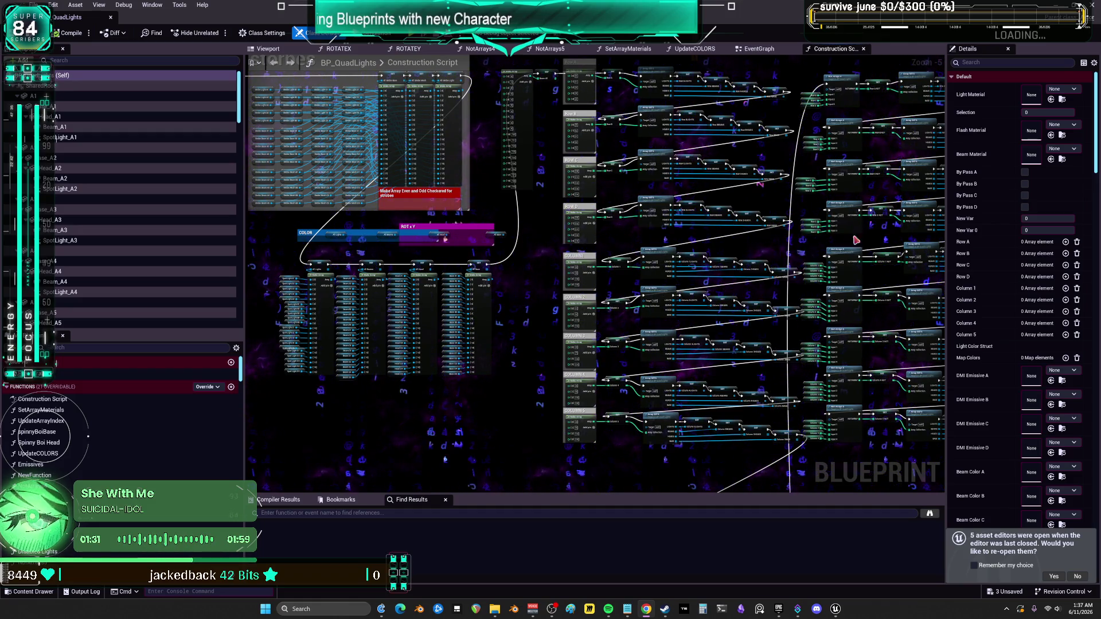
pyautogui.moveTo(771, 350); pyautogui.dragTo(508, 178)
pyautogui.moveTo(574, 402)
pyautogui.mouseDown()
pyautogui.moveTo(573, 126)
pyautogui.moveTo(585, 409)
pyautogui.moveTo(596, 189)
pyautogui.mouseUp()
pyautogui.scroll(5, 647, 229)
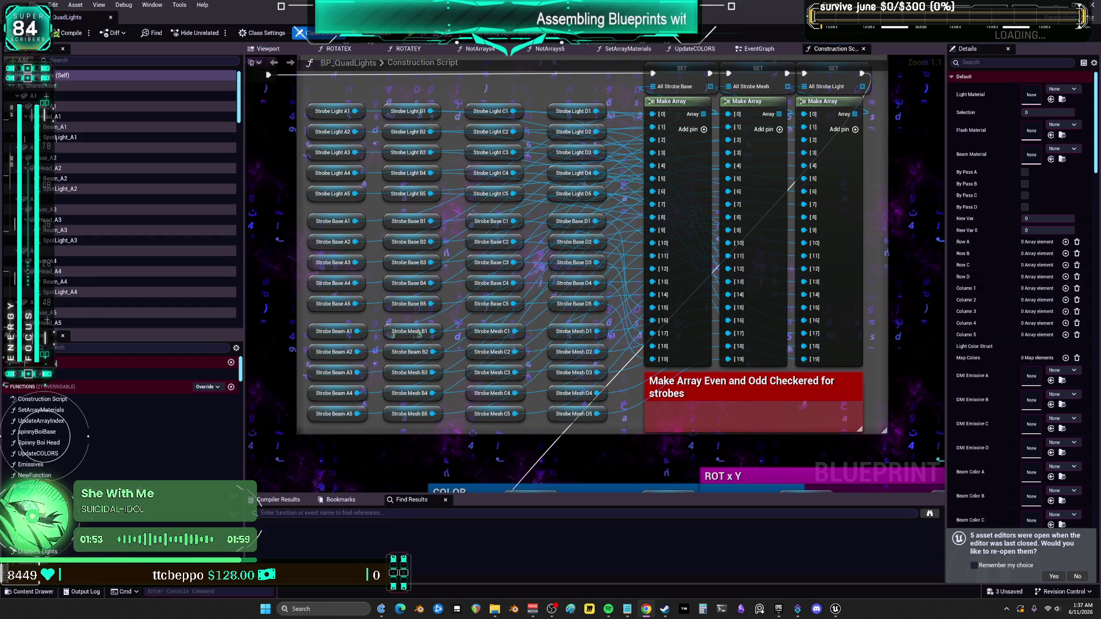
# Step: Browse the SetArrayMaterials, UpdateCOLORS, NotArrays4 and ROTATEY graphs
pyautogui.click(627, 50)
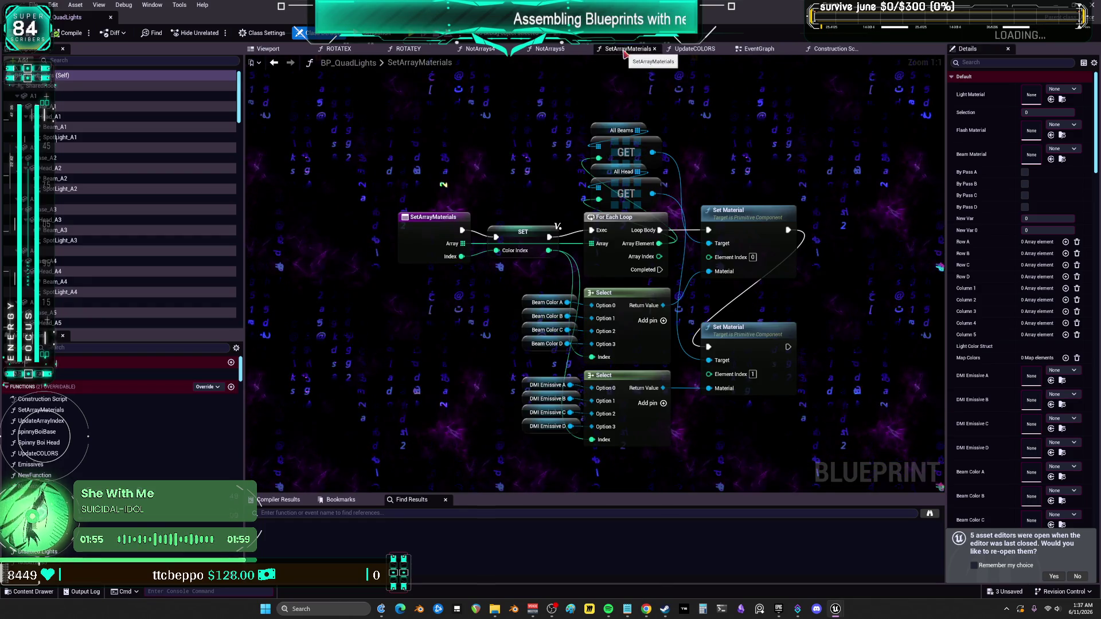
pyautogui.click(694, 49)
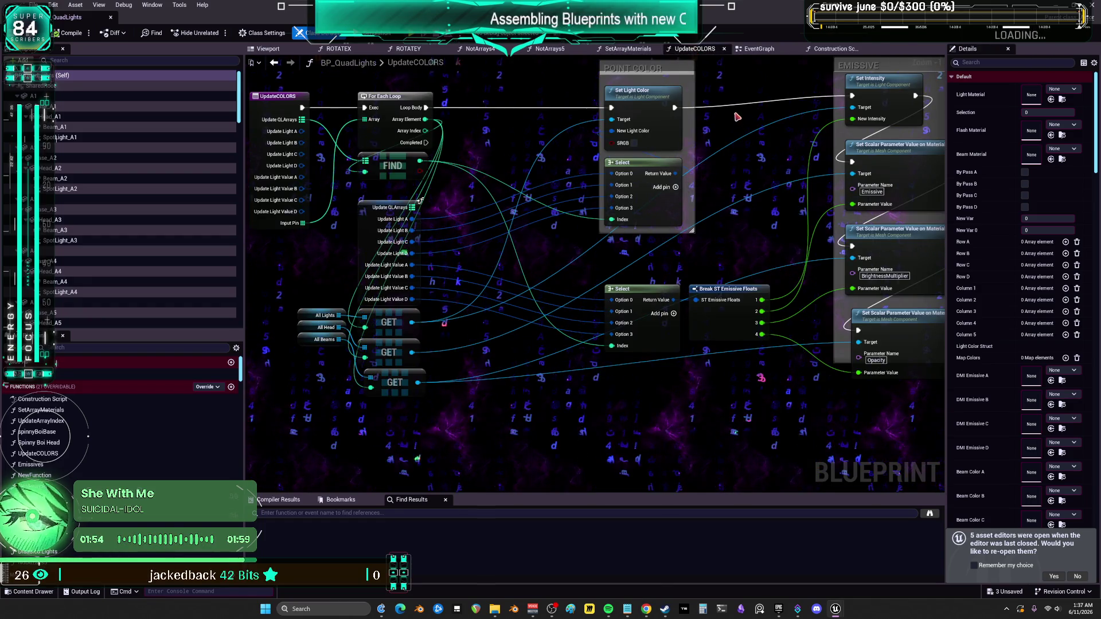
pyautogui.scroll(-2, 711, 172)
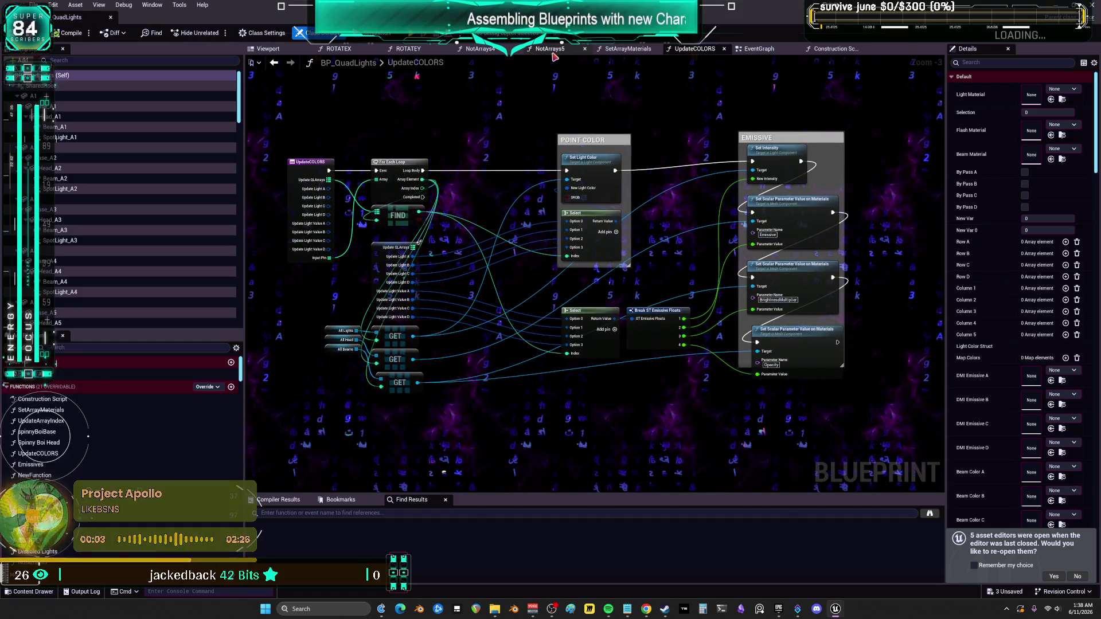
pyautogui.click(480, 49)
pyautogui.click(408, 49)
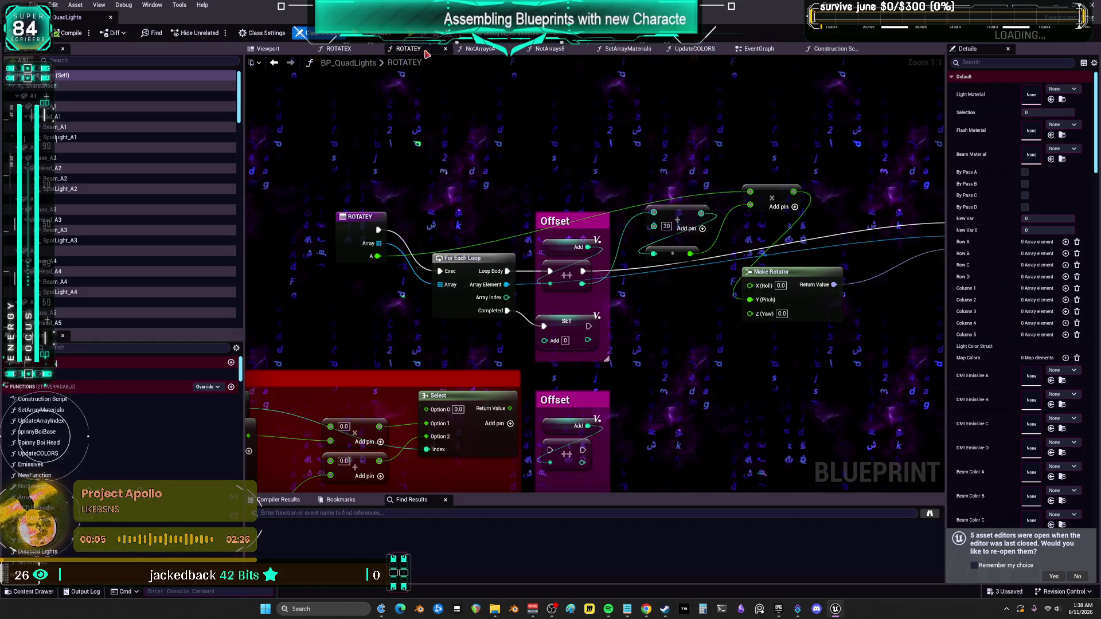
pyautogui.scroll(-3, 731, 201)
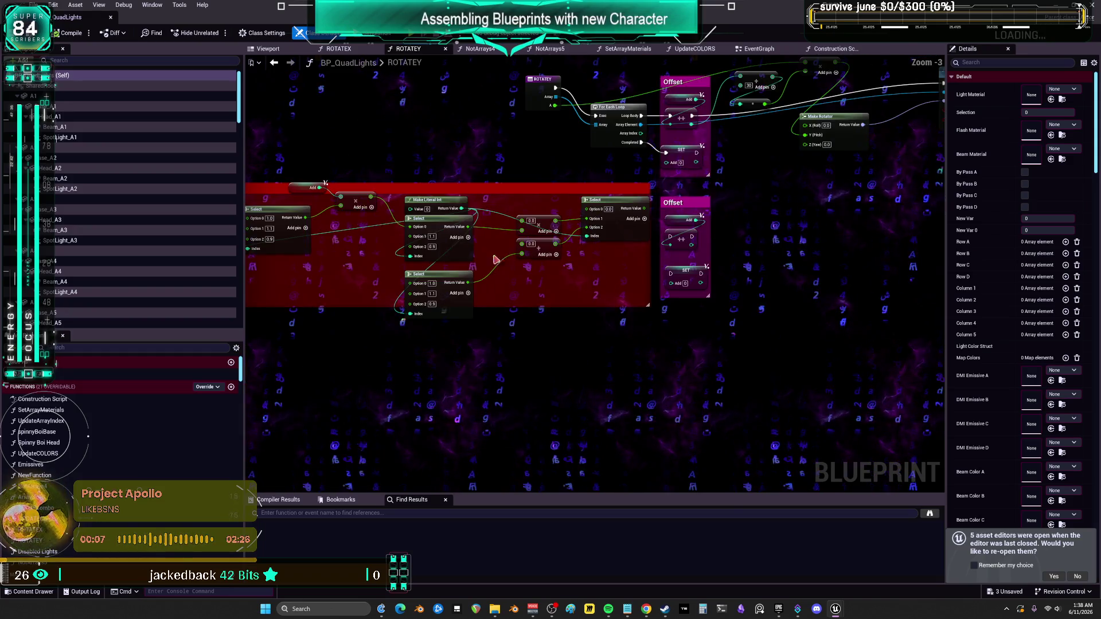
pyautogui.moveTo(726, 191)
pyautogui.mouseDown()
pyautogui.moveTo(596, 220)
pyautogui.moveTo(585, 235)
pyautogui.moveTo(297, 356)
pyautogui.mouseUp()
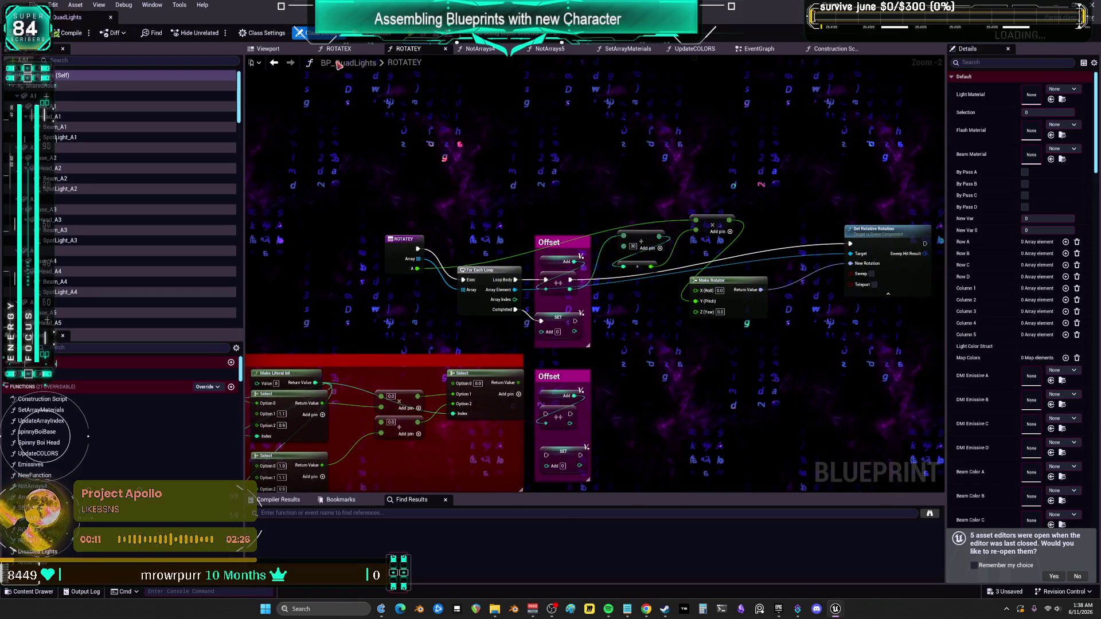
# Step: Review ROTATEX and the EventGraph's Flip Flop nodes, then clear the level editor's Outliner filter
pyautogui.doubleClick(114, 374)
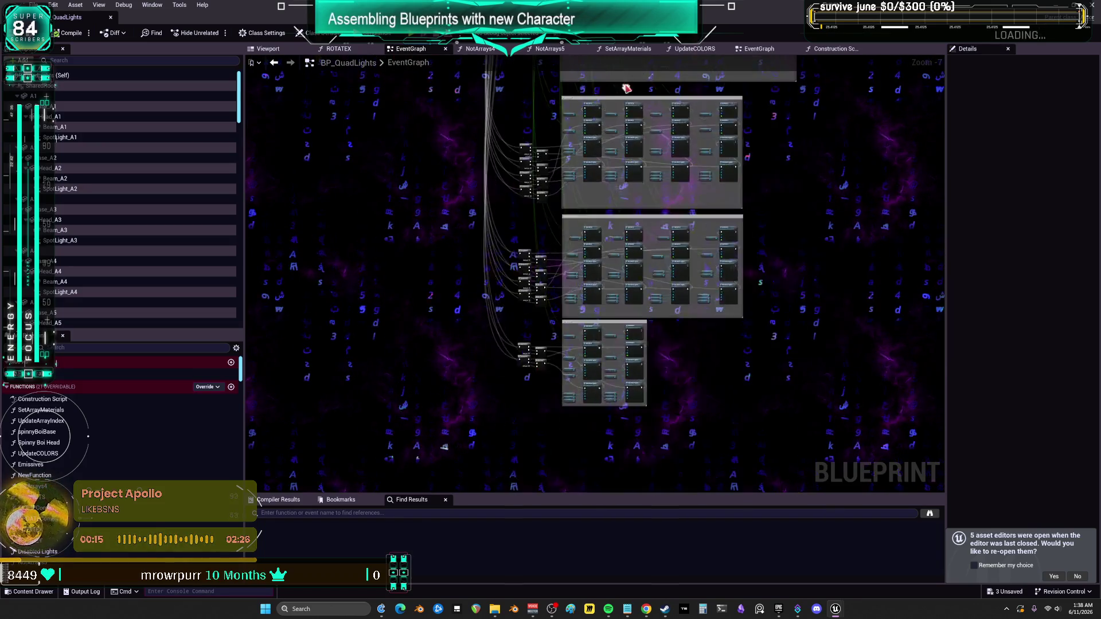
pyautogui.scroll(5, 626, 106)
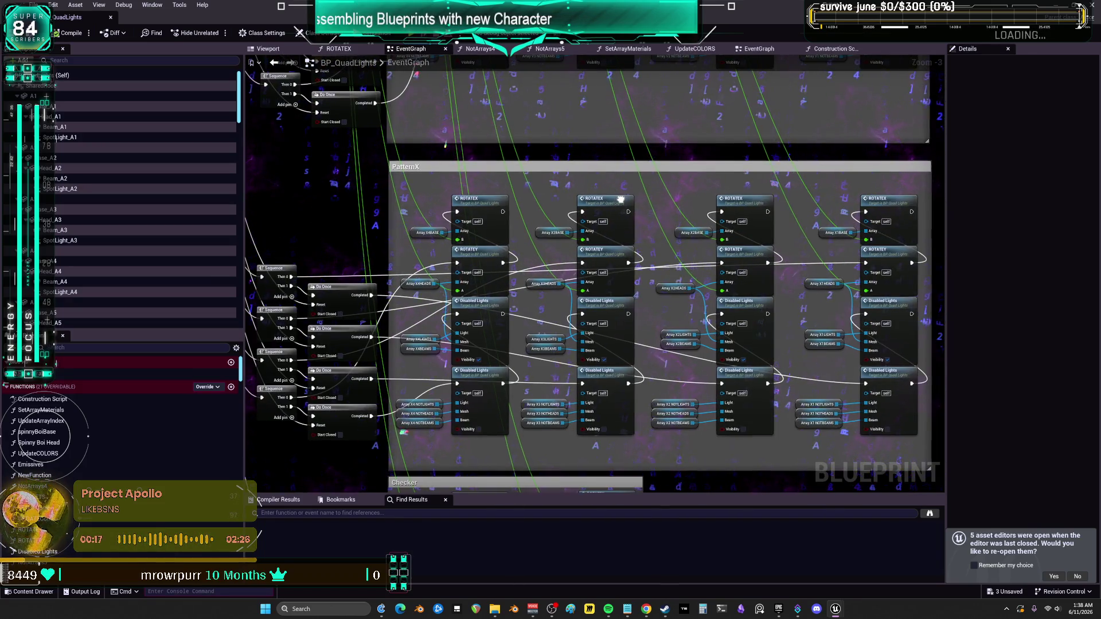
pyautogui.doubleClick(620, 199)
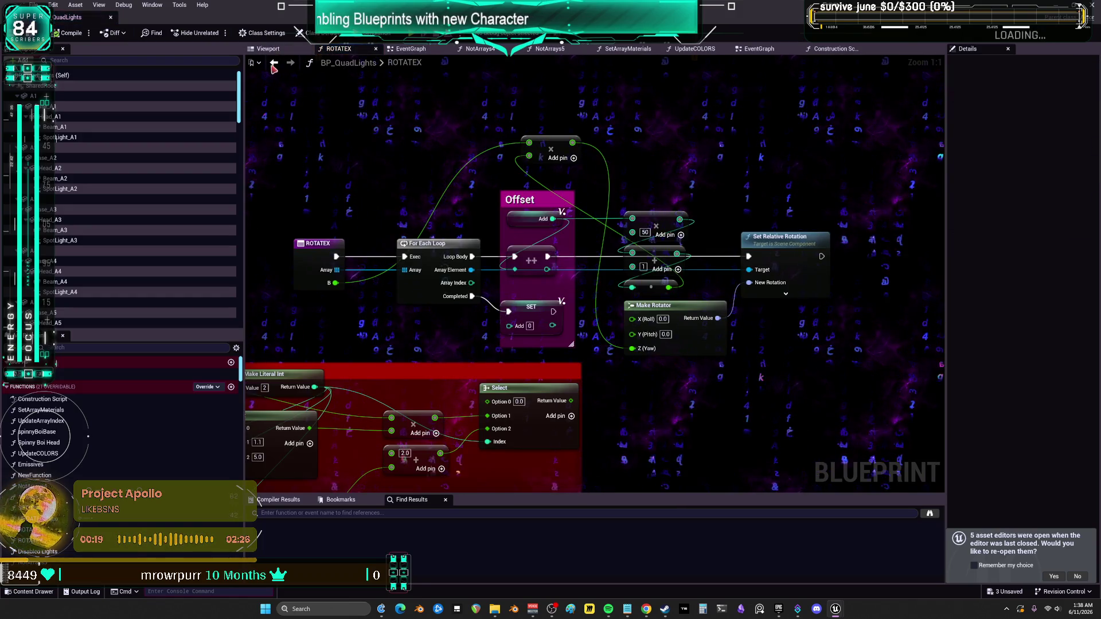
pyautogui.click(273, 64)
pyautogui.moveTo(694, 112)
pyautogui.mouseDown()
pyautogui.moveTo(667, 346)
pyautogui.moveTo(674, 108)
pyautogui.moveTo(716, 69)
pyautogui.moveTo(688, 172)
pyautogui.moveTo(663, 211)
pyautogui.mouseUp()
pyautogui.scroll(1, 759, 300)
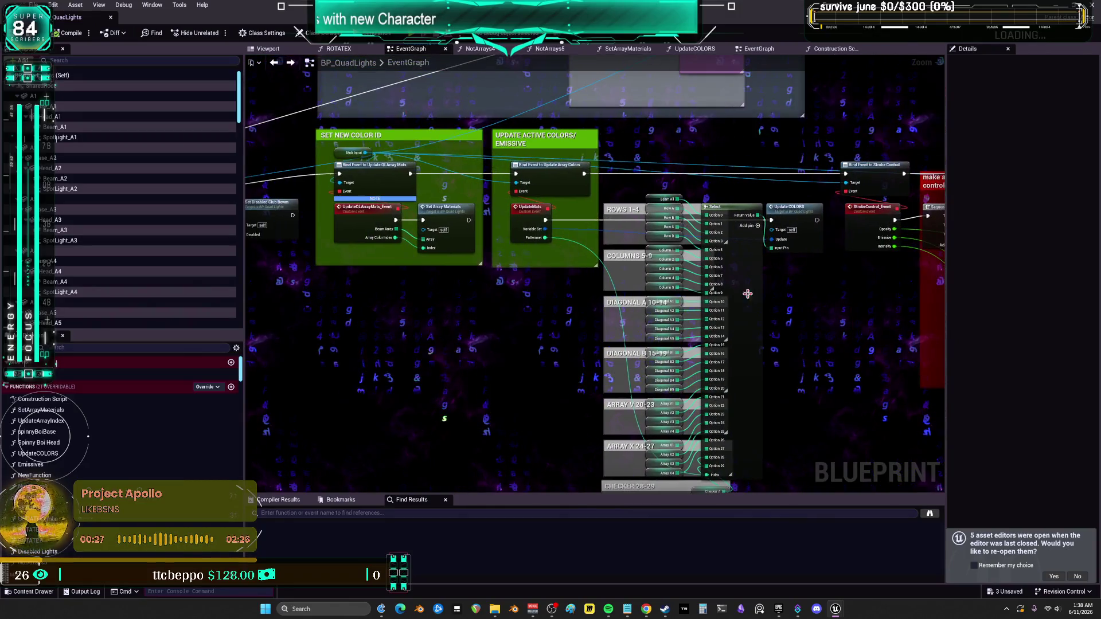
pyautogui.moveTo(759, 299); pyautogui.dragTo(939, 323)
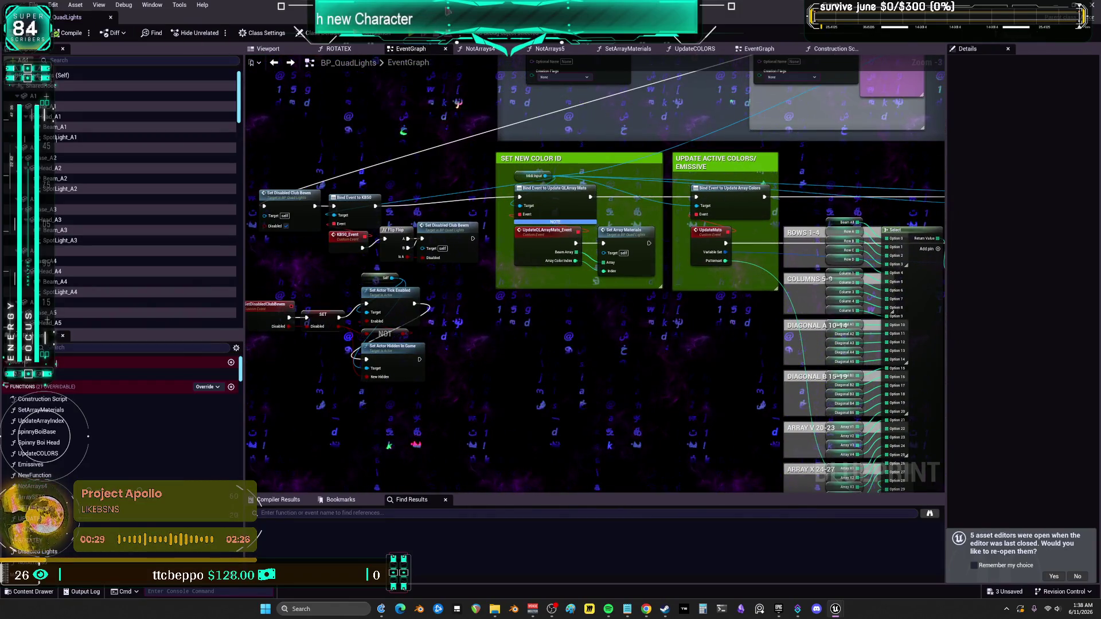
pyautogui.hotkey('alt', 'Tab')
pyautogui.press('BackSpace')
pyautogui.press('BackSpace')
pyautogui.press('BackSpace')
# Step: Filter the Outliner by 'midi' and open the BPV_Midi_Traktor blueprint for editing
pyautogui.write('midi')
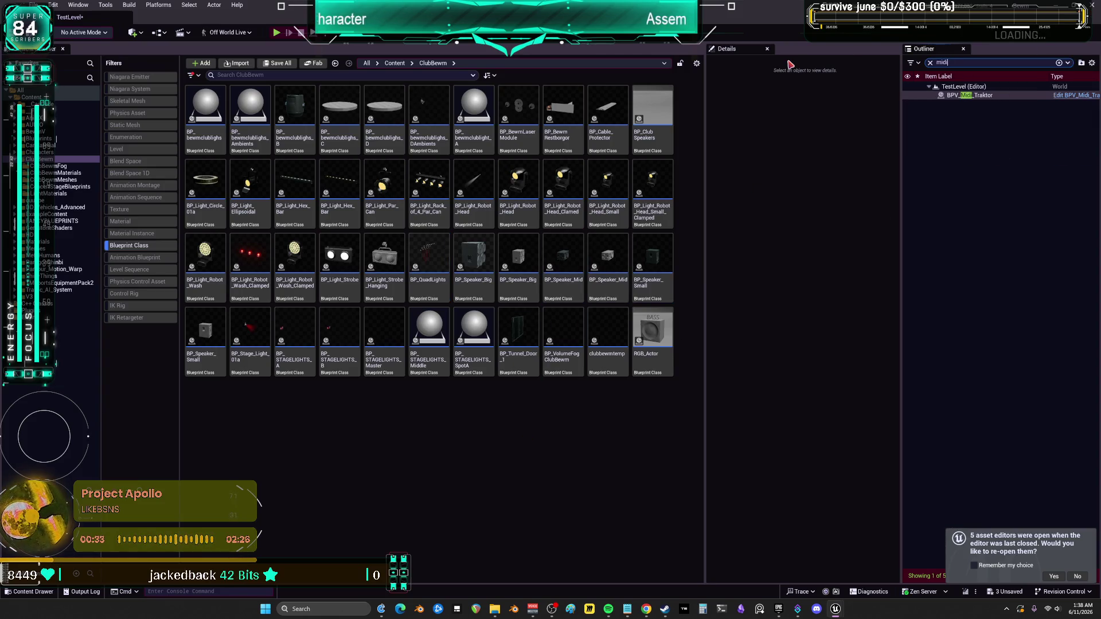
pyautogui.click(1073, 95)
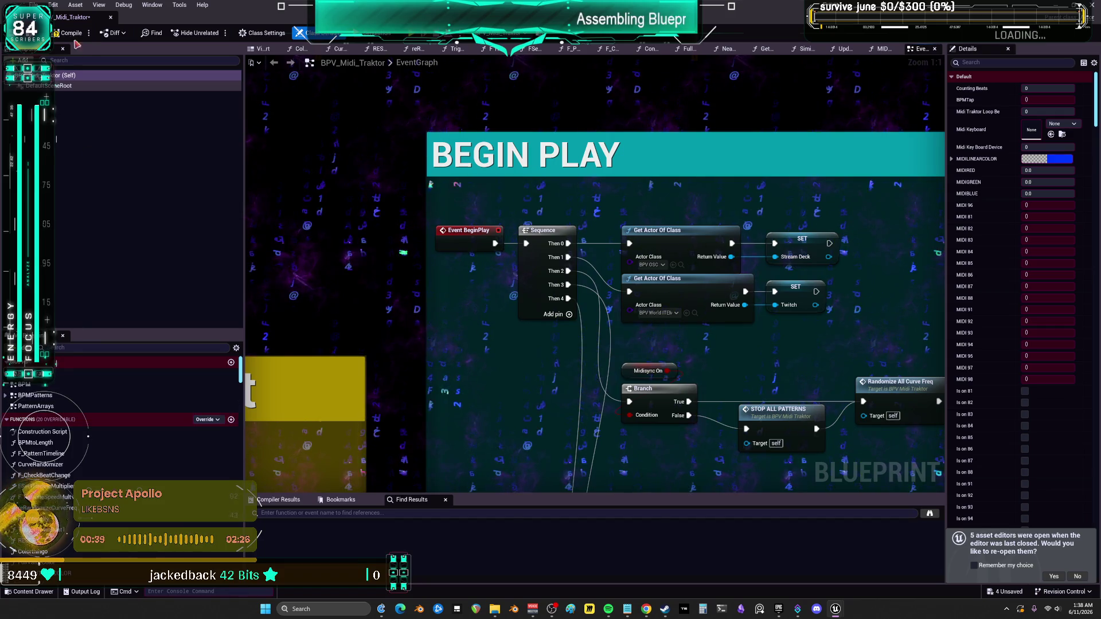
# Step: Browse the PatternArrays and BPMPatterns graphs, including the Pattern A timeline rows, then return to the level
pyautogui.doubleClick(35, 406)
pyautogui.scroll(-4, 556, 320)
pyautogui.click(35, 396)
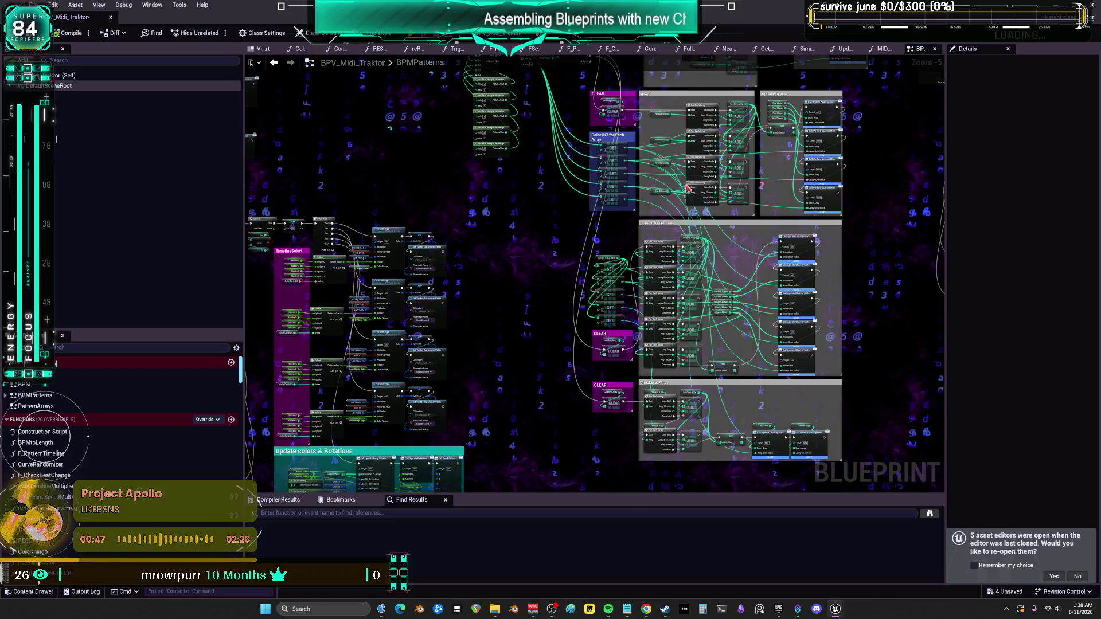
pyautogui.scroll(3, 687, 188)
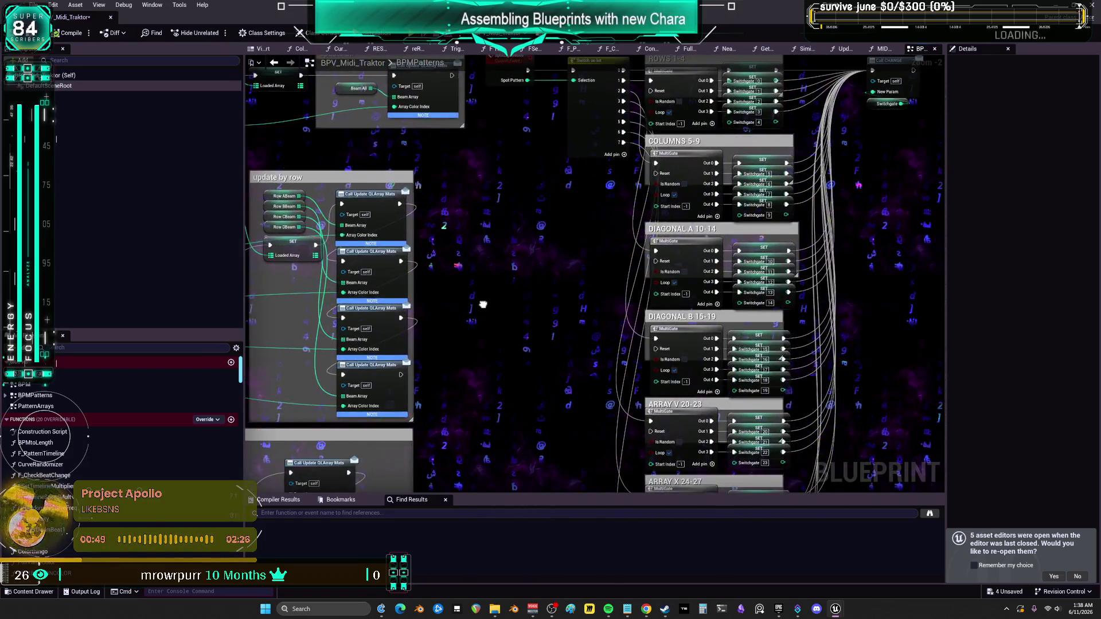
pyautogui.moveTo(483, 304)
pyautogui.mouseDown()
pyautogui.moveTo(465, 454)
pyautogui.moveTo(719, 428)
pyautogui.moveTo(387, 328)
pyautogui.moveTo(674, 225)
pyautogui.mouseUp()
pyautogui.scroll(-3, 617, 94)
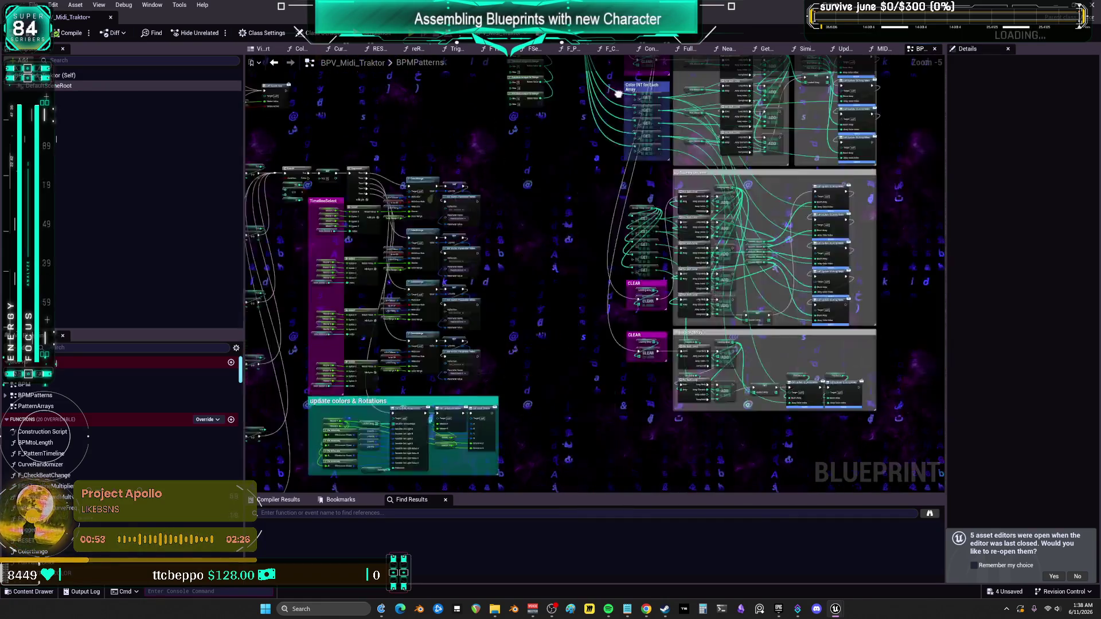
pyautogui.scroll(7, 609, 242)
pyautogui.moveTo(610, 242)
pyautogui.mouseDown()
pyautogui.moveTo(559, 309)
pyautogui.moveTo(526, 330)
pyautogui.mouseUp()
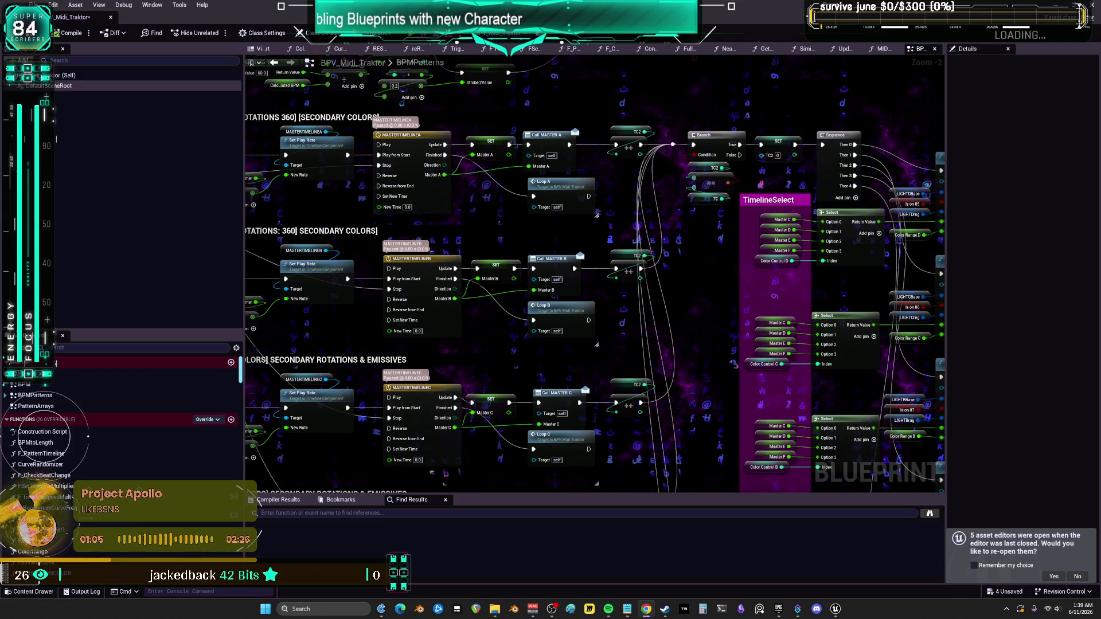
pyautogui.press('Home')
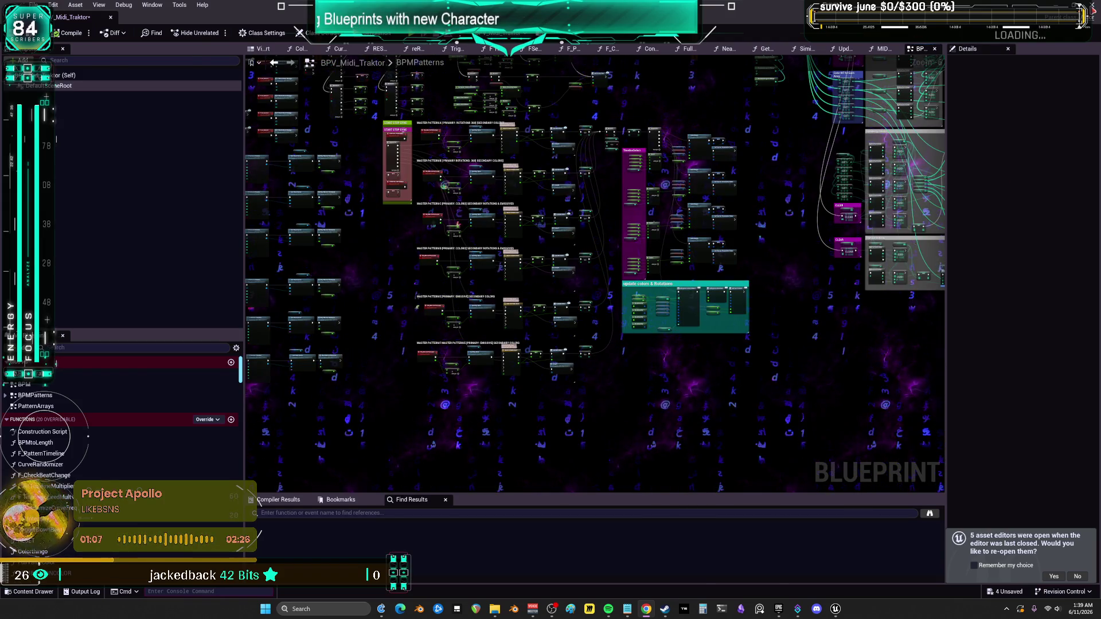
pyautogui.hotkey('alt', 'Tab')
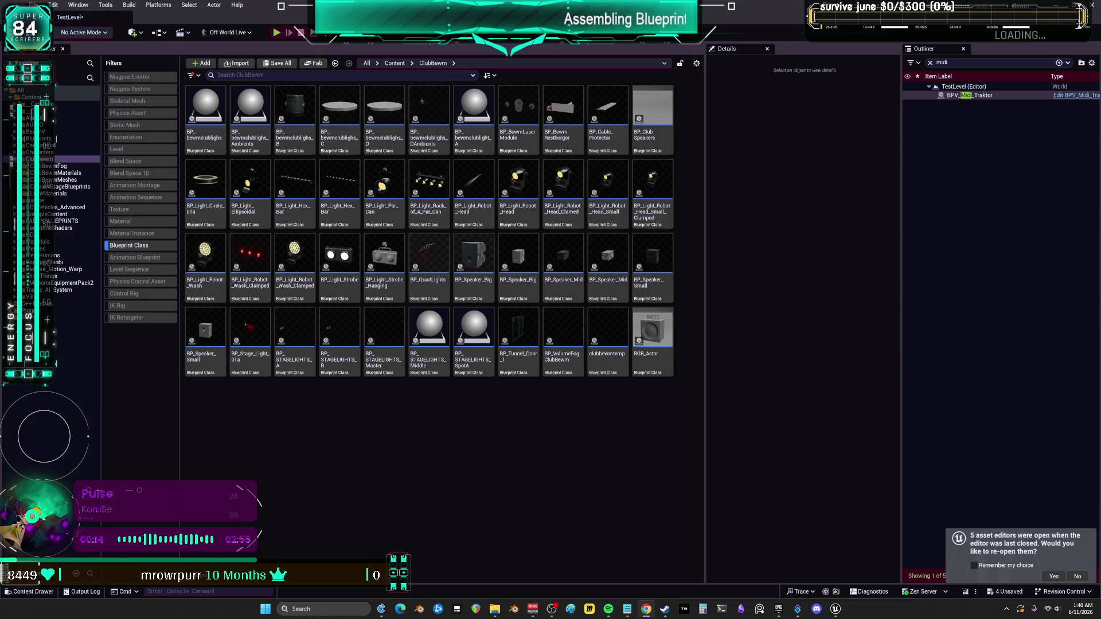
# Step: Clear the Blueprint Class filter to show all ClubBewm asset types and collapse the folder
pyautogui.click(608, 287)
pyautogui.click(659, 293)
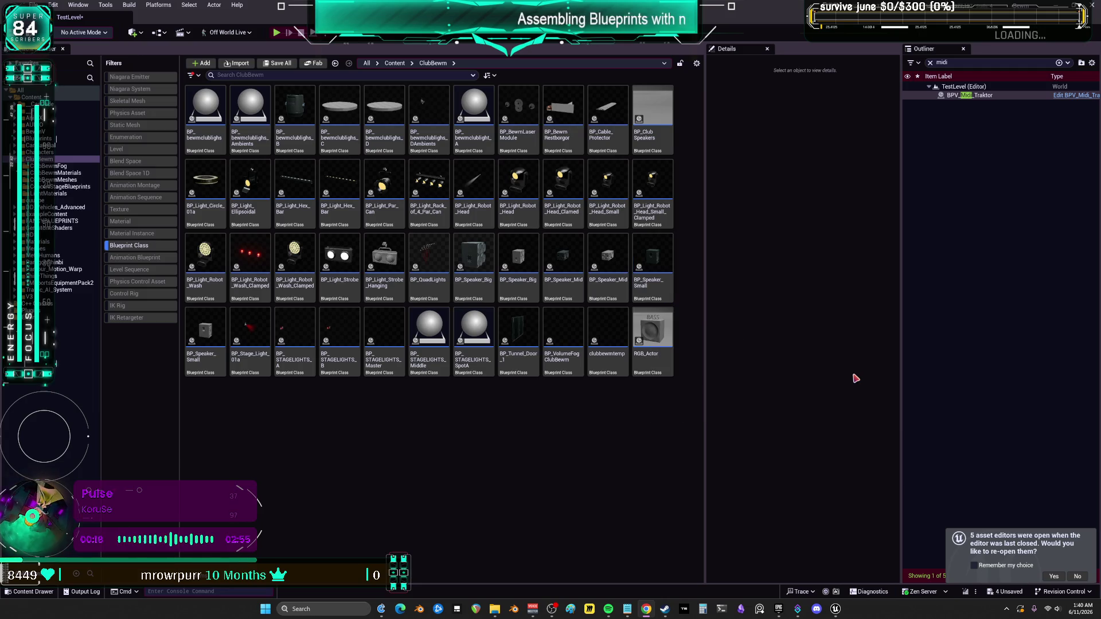
pyautogui.click(129, 245)
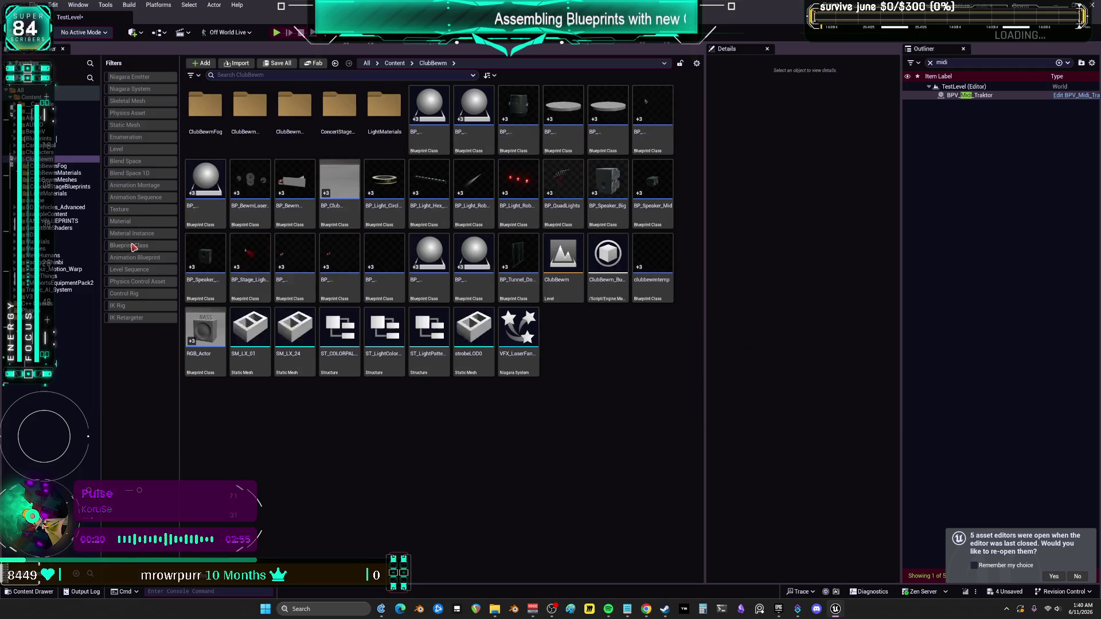
pyautogui.click(11, 160)
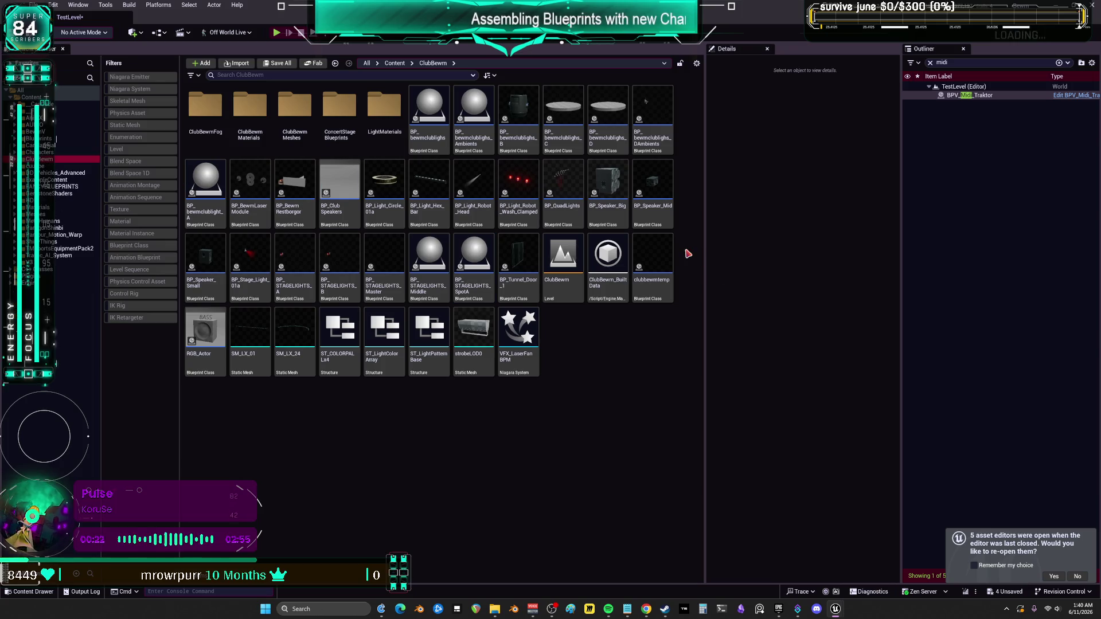
# Step: Filter the Outliner with 'plA' and select the BPV_Player actor
pyautogui.click(930, 63)
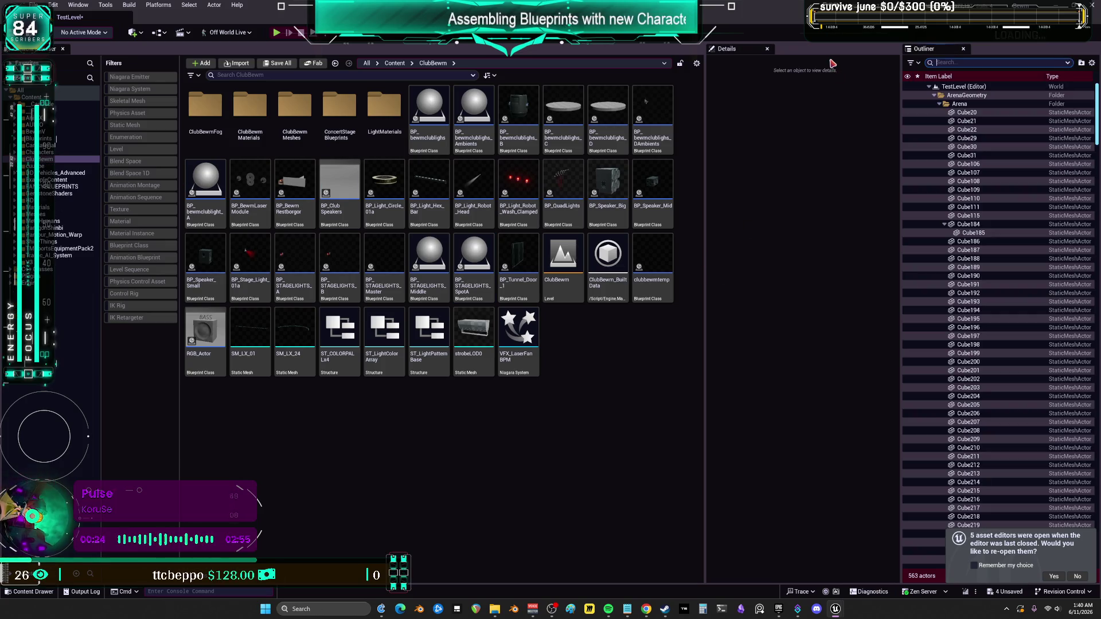
pyautogui.write('pl')
pyautogui.write('A')
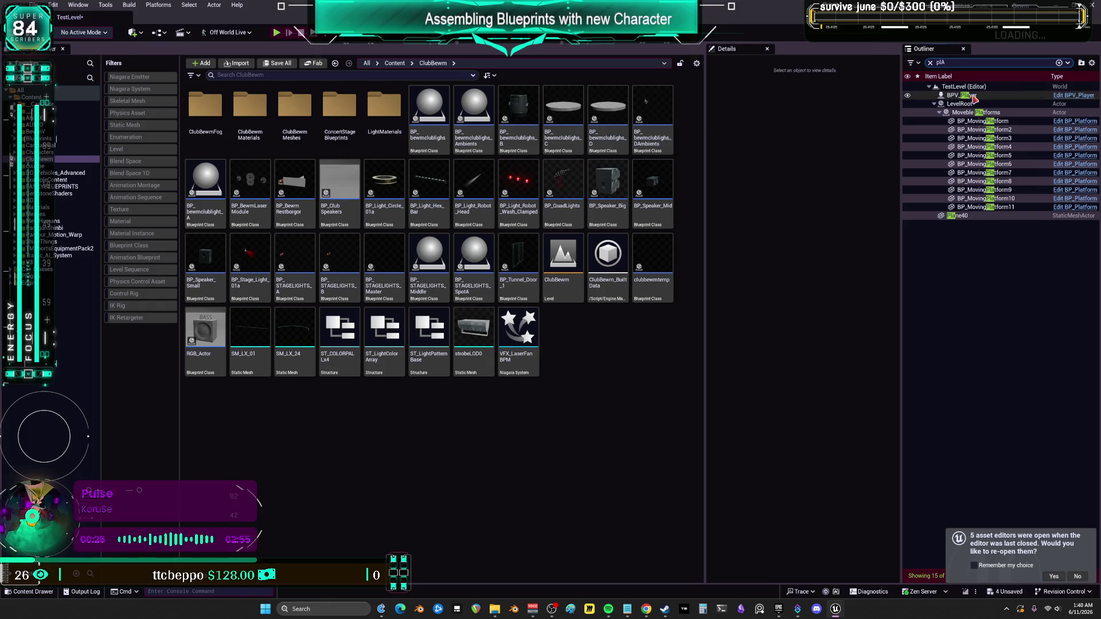
pyautogui.click(1033, 97)
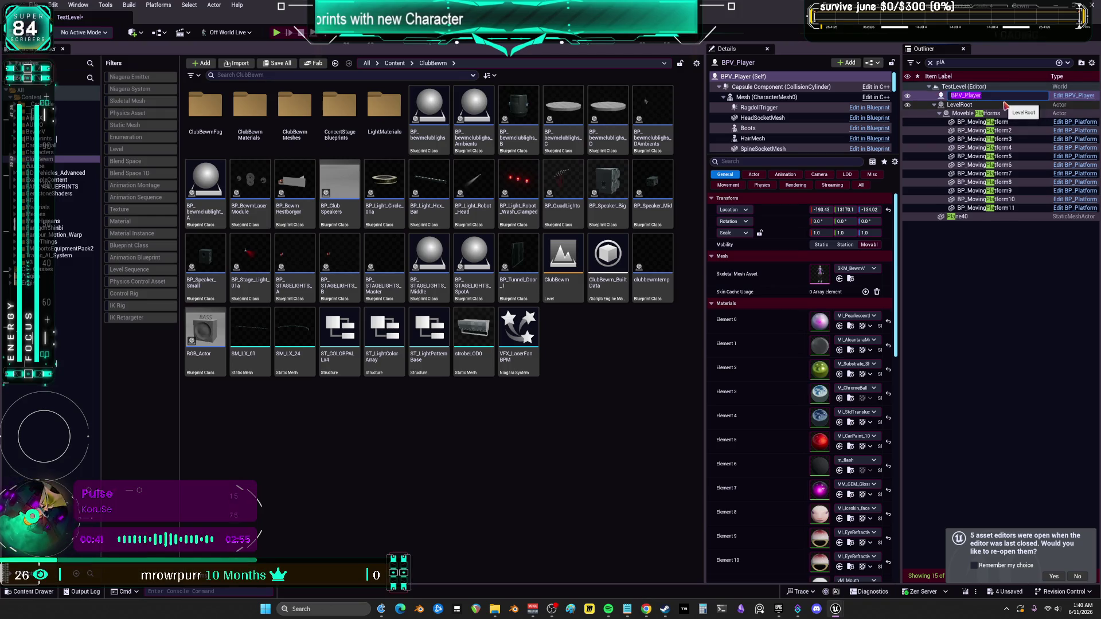
# Step: Select the BPV_Player's CharacterMesh0 and open its Anim Class, AnimBlueprintUpdatereplace1, at the animebeam state
pyautogui.click(1009, 104)
pyautogui.click(1060, 95)
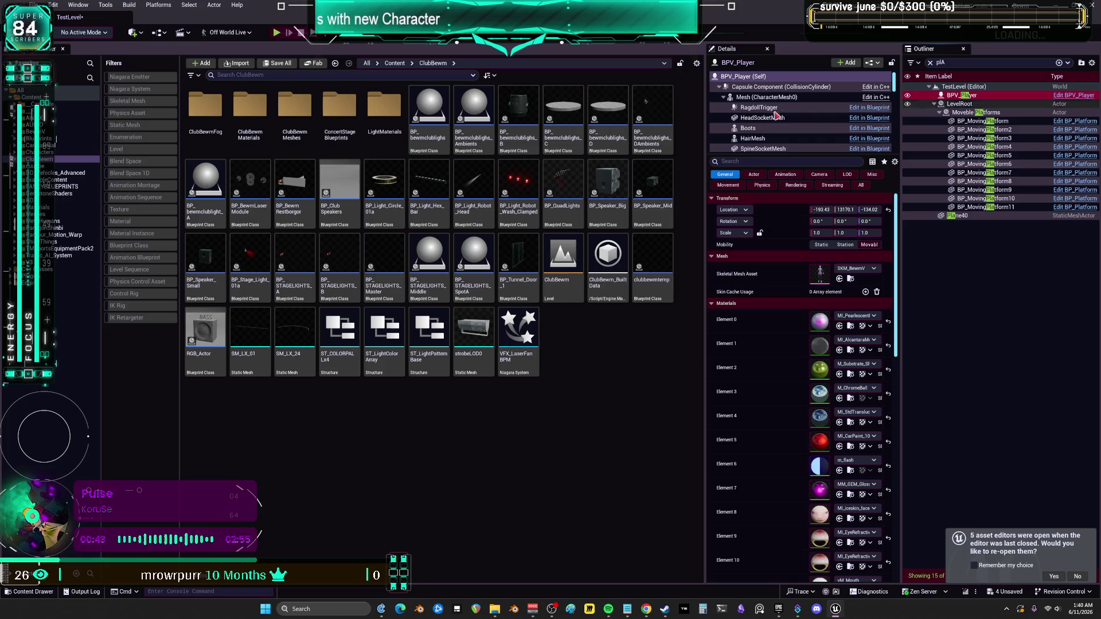
pyautogui.click(762, 97)
pyautogui.click(854, 269)
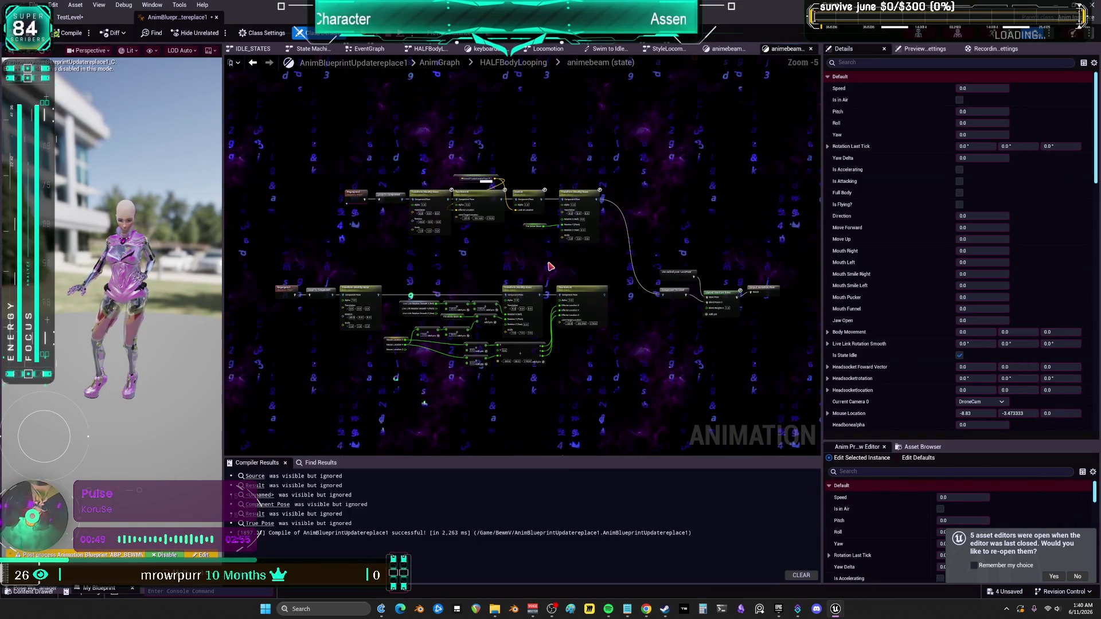
# Step: Box-select the four output nodes and move them up and to the left
pyautogui.scroll(1, 547, 261)
pyautogui.scroll(1, 469, 235)
pyautogui.moveTo(529, 220); pyautogui.dragTo(786, 344)
pyautogui.moveTo(582, 282)
pyautogui.mouseDown()
pyautogui.moveTo(503, 106)
pyautogui.moveTo(559, 199)
pyautogui.moveTo(547, 215)
pyautogui.moveTo(584, 231)
pyautogui.mouseUp()
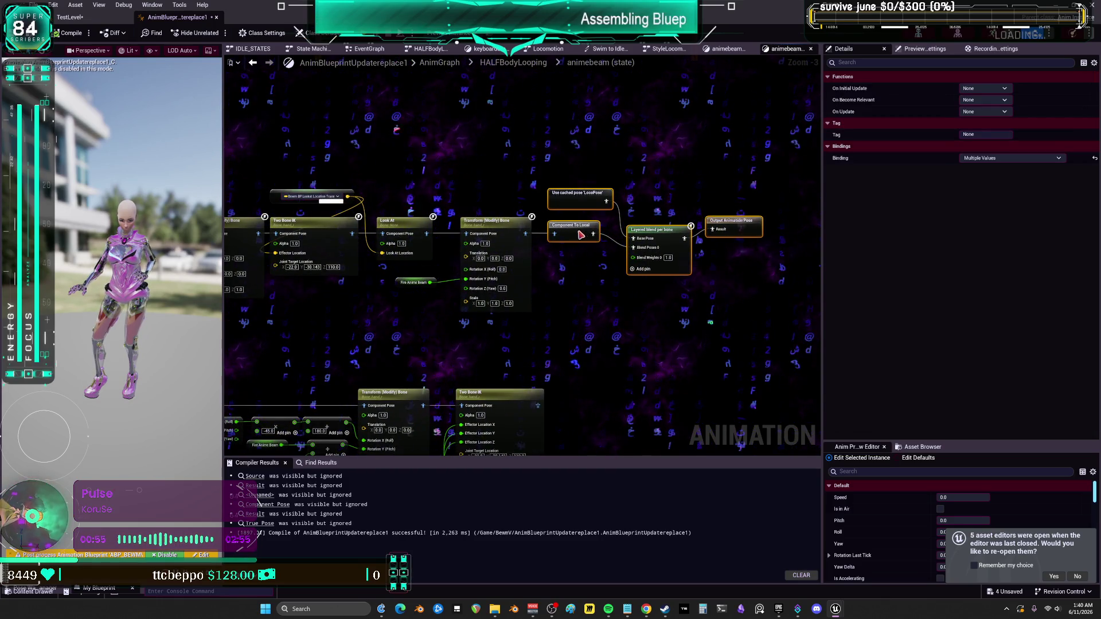
# Step: Add an Is State Idle getter node to the animebeam graph
pyautogui.moveTo(382, 164); pyautogui.dragTo(545, 138)
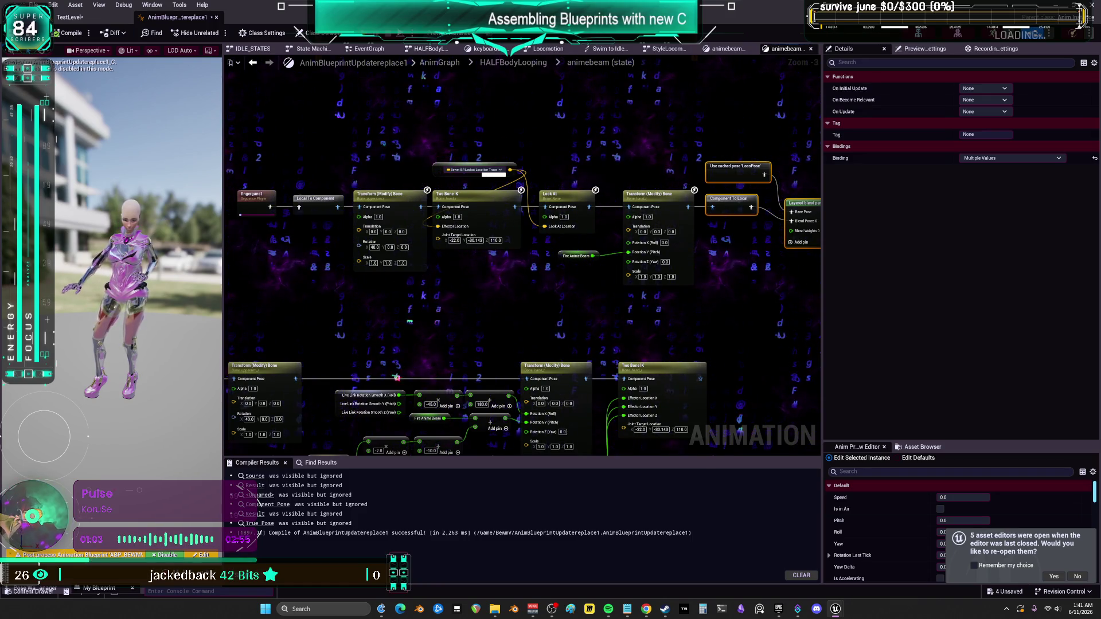
pyautogui.moveTo(534, 102); pyautogui.dragTo(602, 156)
pyautogui.rightClick(602, 156)
pyautogui.write('is idle')
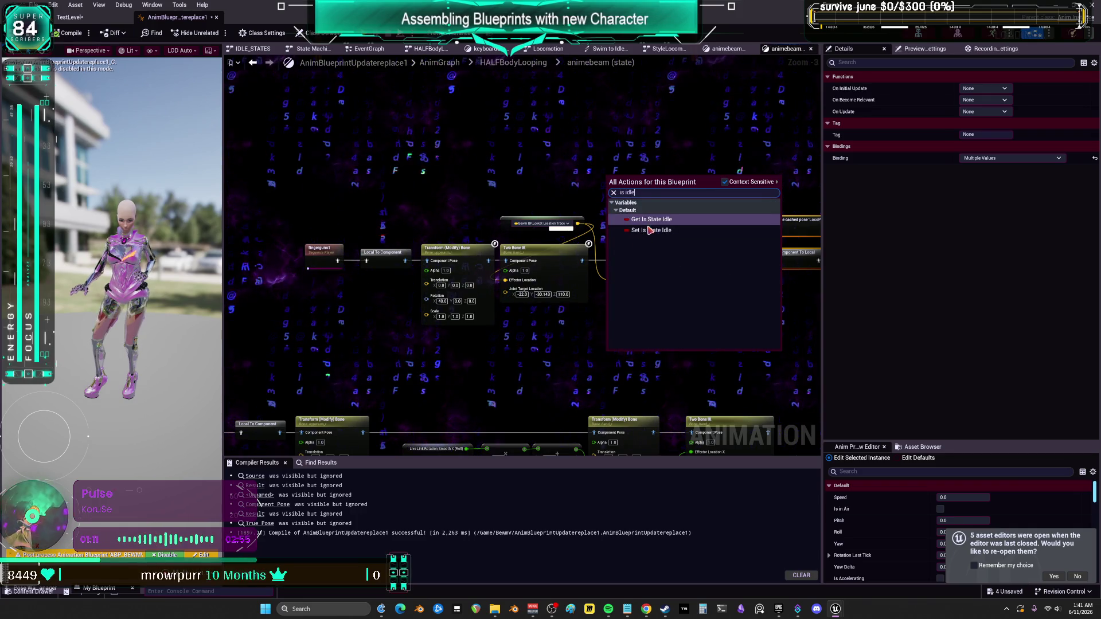
pyautogui.press('Return')
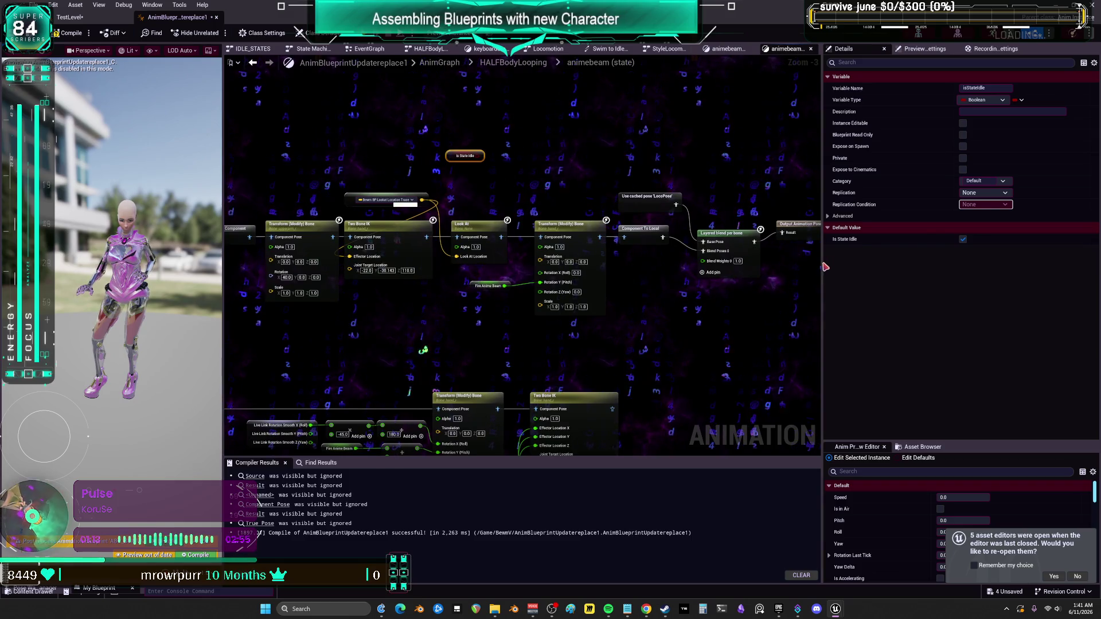
# Step: Move the Is State Idle node down between the upper and lower laser-beam pose chains
pyautogui.moveTo(826, 266); pyautogui.dragTo(995, 264)
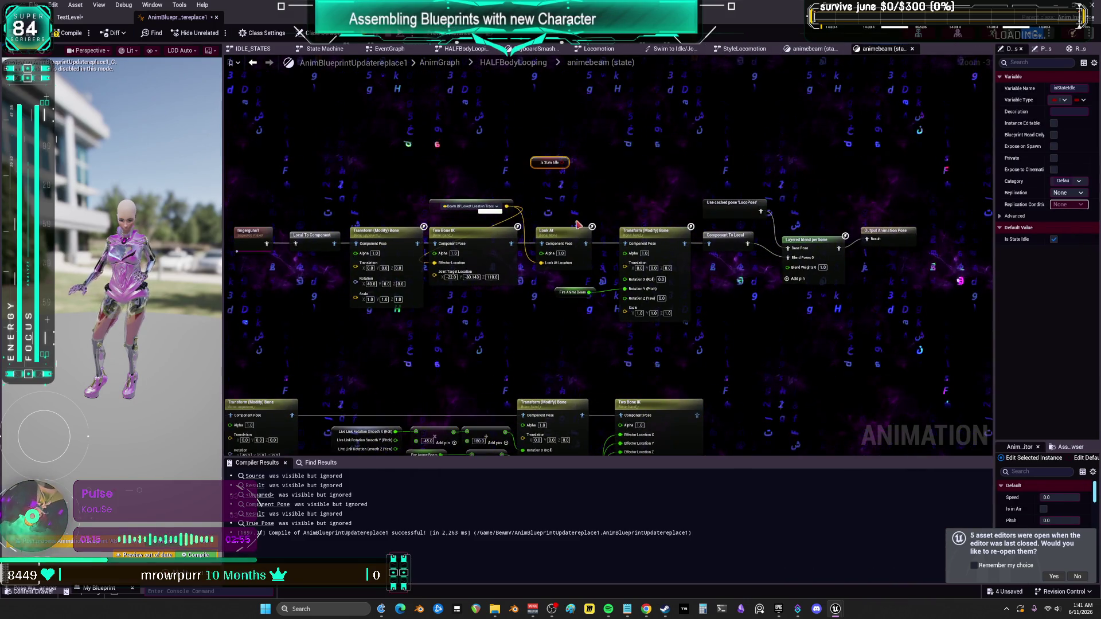
pyautogui.moveTo(578, 224); pyautogui.dragTo(395, 281)
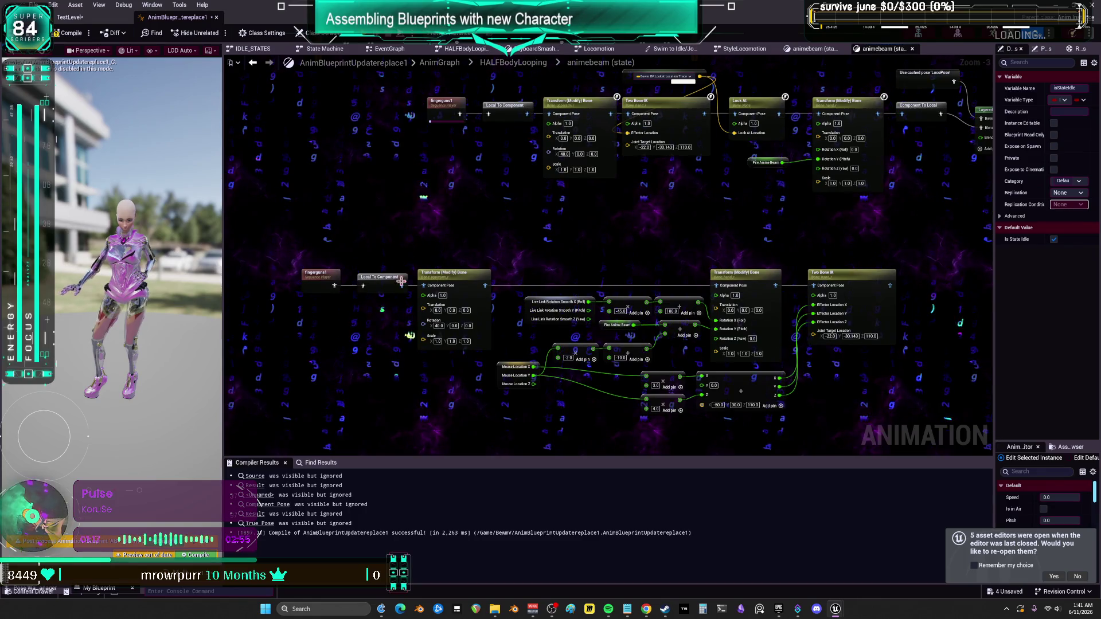
pyautogui.moveTo(829, 106); pyautogui.dragTo(626, 189)
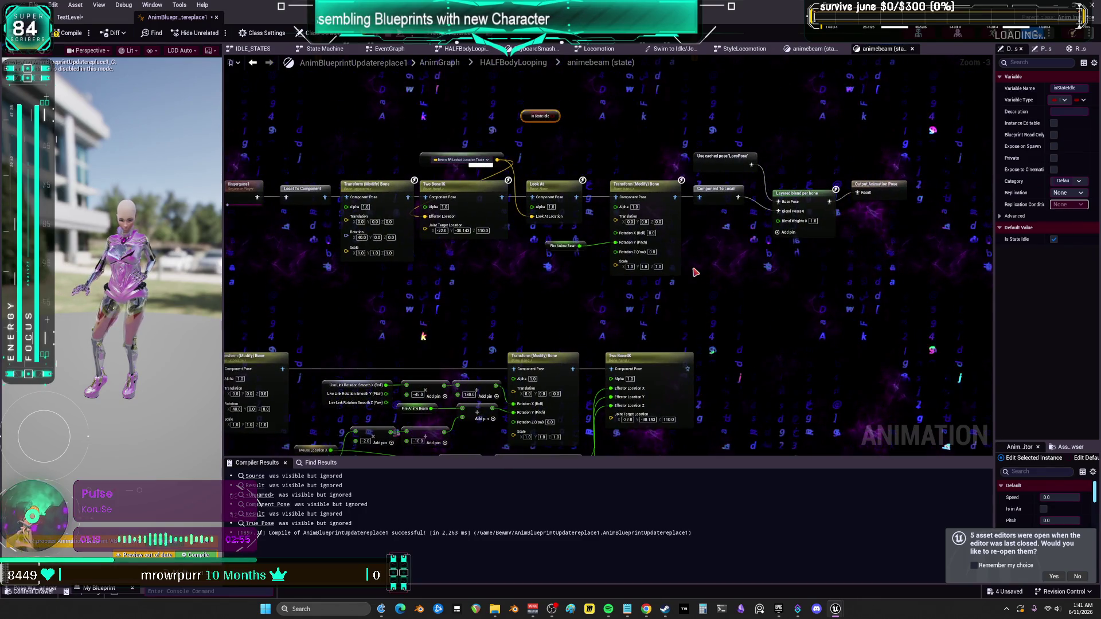
pyautogui.moveTo(538, 119)
pyautogui.mouseDown()
pyautogui.moveTo(559, 302)
pyautogui.moveTo(598, 309)
pyautogui.moveTo(669, 297)
pyautogui.mouseUp()
pyautogui.write('switch on boo')
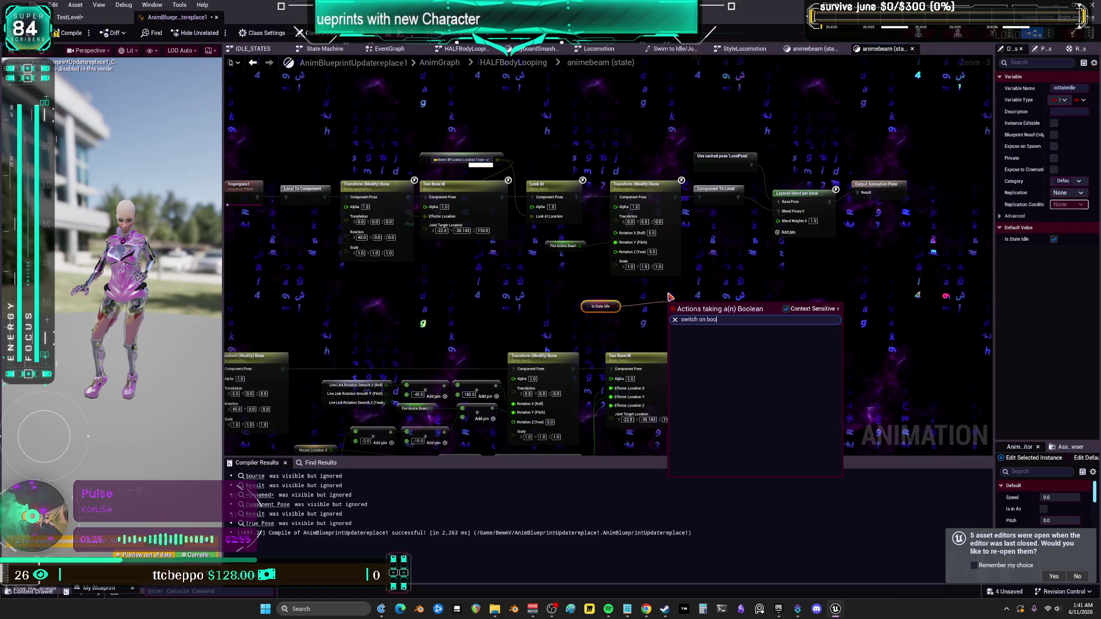
# Step: Add a Blend Poses by bool node from a 'bool' search in the full action list
pyautogui.press('Escape')
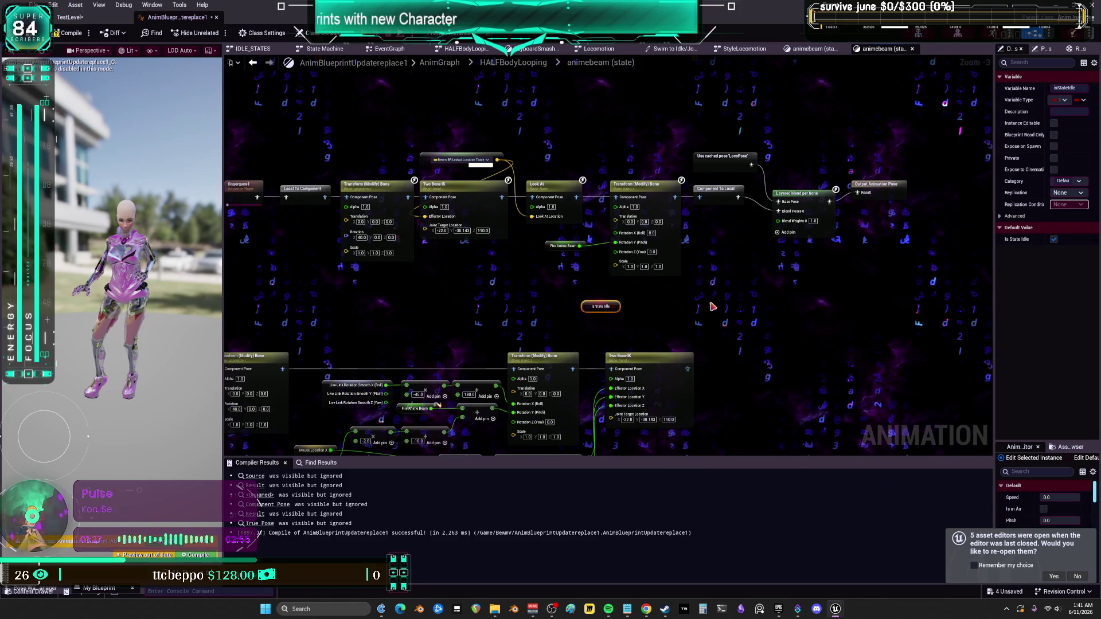
pyautogui.rightClick(711, 305)
pyautogui.write('bool blend')
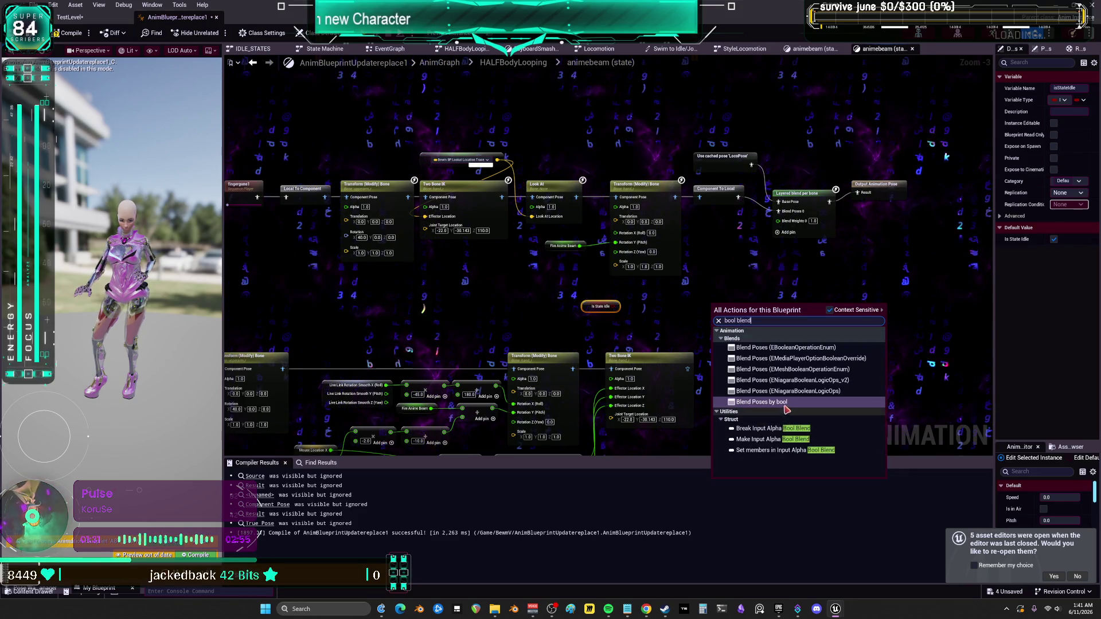
pyautogui.click(785, 404)
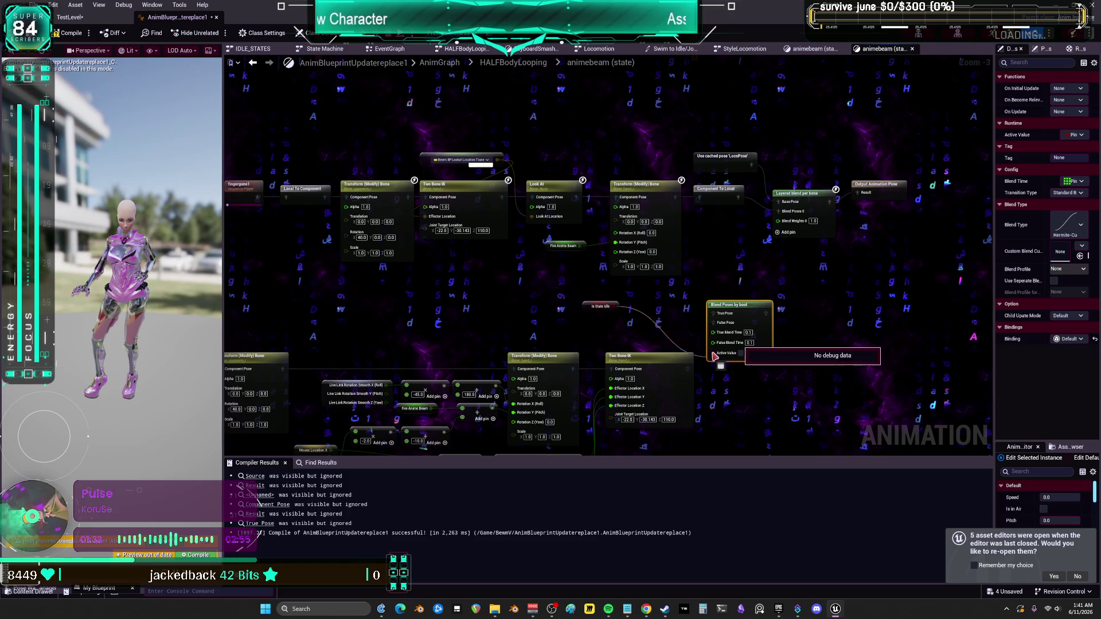
# Step: Paste a Component To Local node, wire it in, and connect Blend Poses by bool into Blend Poses 0
pyautogui.hotkey('ctrl', 'v')
pyautogui.moveTo(711, 316); pyautogui.dragTo(741, 297)
pyautogui.moveTo(683, 334); pyautogui.dragTo(683, 306)
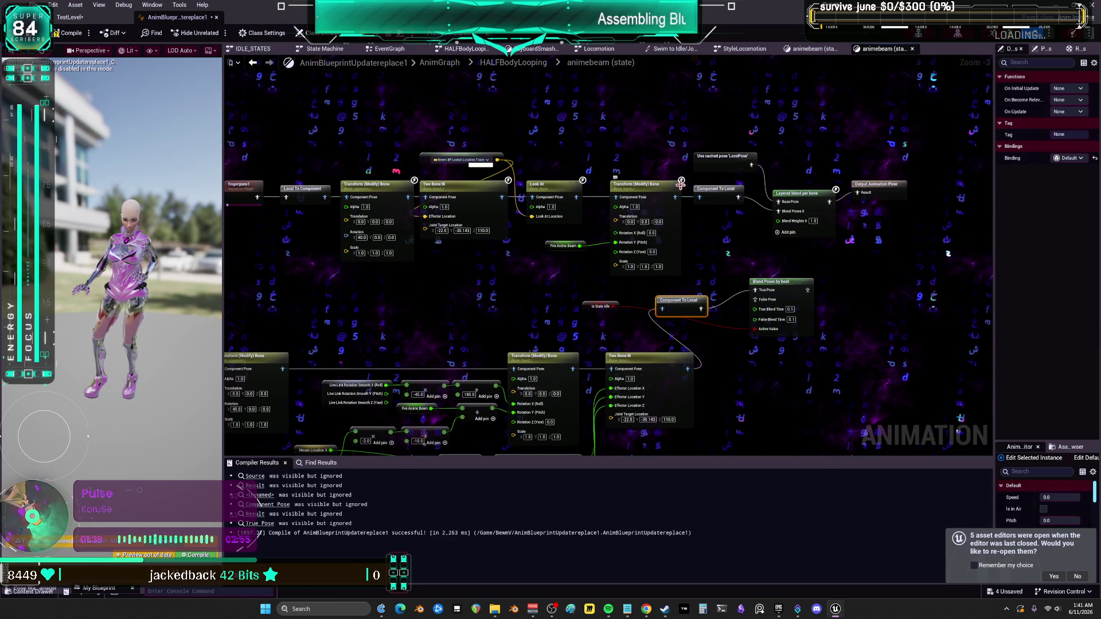
pyautogui.moveTo(741, 199); pyautogui.dragTo(739, 281)
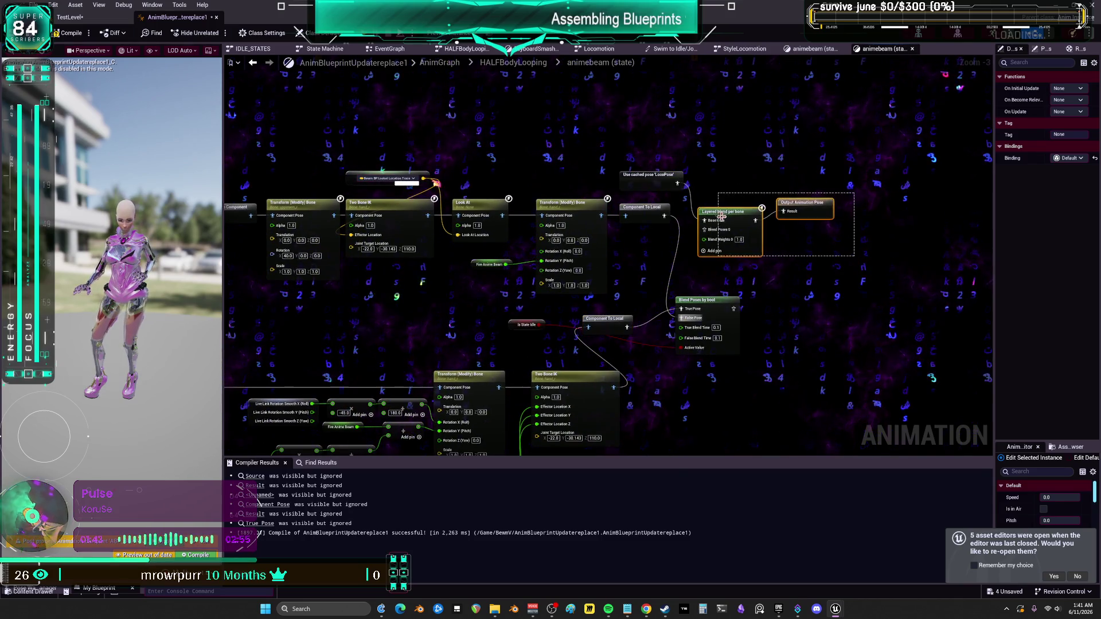
pyautogui.moveTo(799, 234); pyautogui.dragTo(733, 309)
pyautogui.moveTo(610, 319)
pyautogui.mouseDown()
pyautogui.moveTo(679, 382)
pyautogui.moveTo(660, 380)
pyautogui.mouseUp()
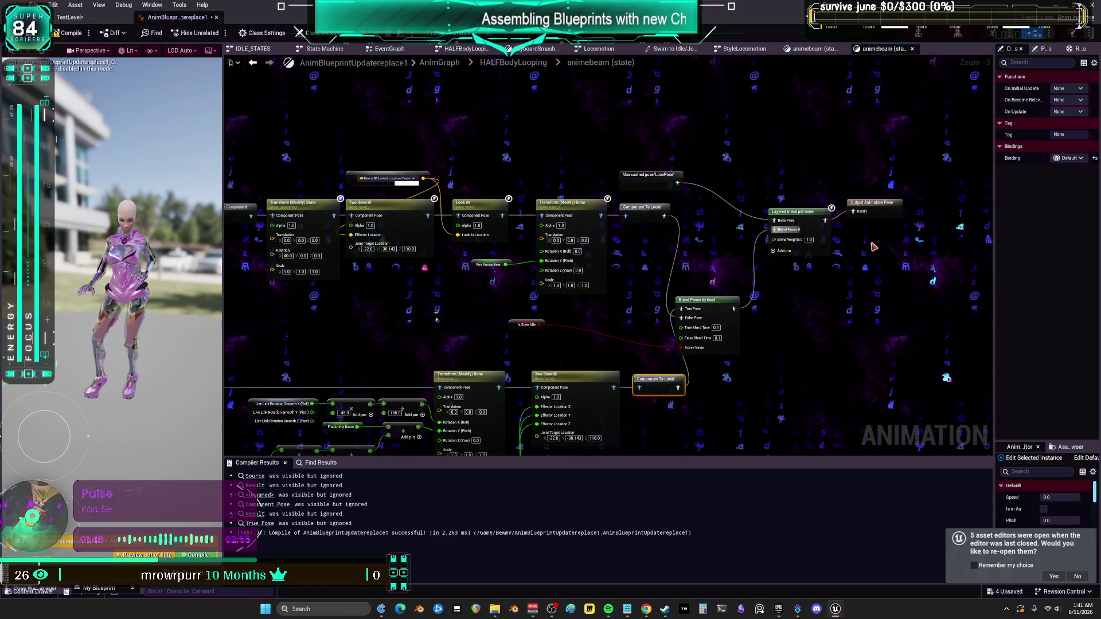
pyautogui.moveTo(886, 225)
pyautogui.mouseDown()
pyautogui.moveTo(820, 198)
pyautogui.moveTo(815, 301)
pyautogui.moveTo(783, 295)
pyautogui.mouseUp()
# Step: Align Blend Poses by bool, Layered blend and Output Pose, compile, and start a play session
pyautogui.keyDown('shift'); pyautogui.click(701, 298); pyautogui.keyUp('shift')
pyautogui.moveTo(702, 298); pyautogui.dragTo(729, 377)
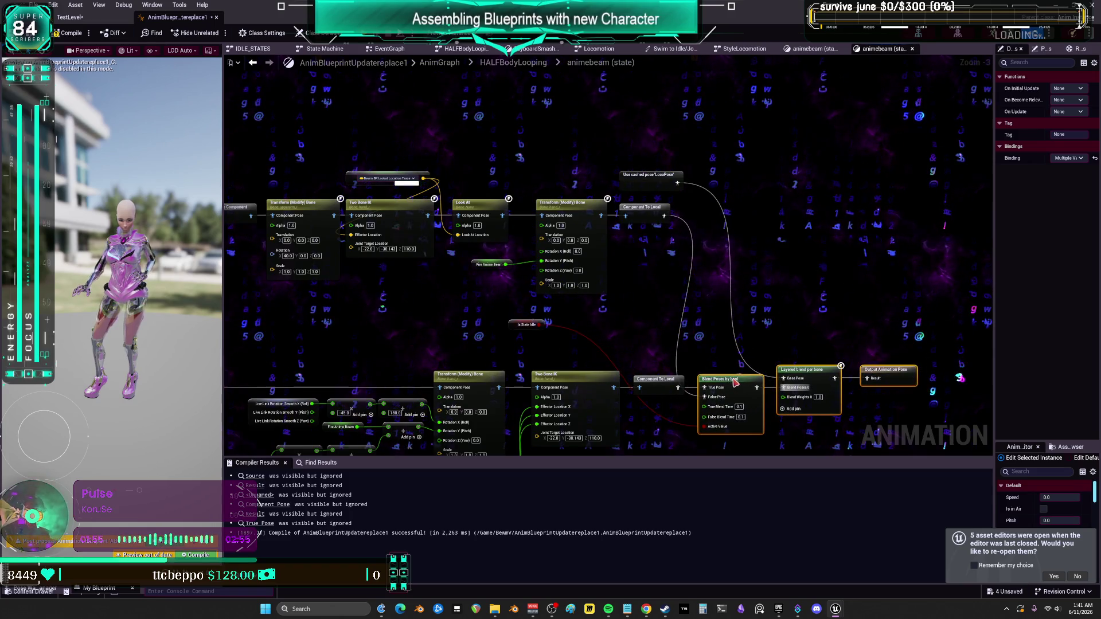
pyautogui.moveTo(634, 265); pyautogui.dragTo(782, 250)
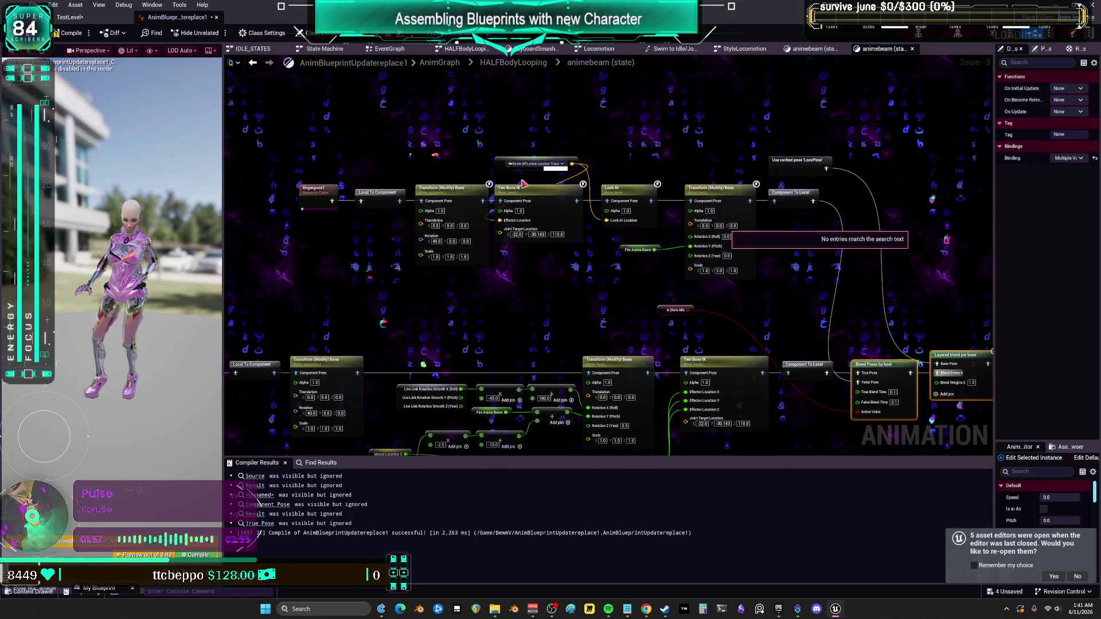
pyautogui.click(69, 33)
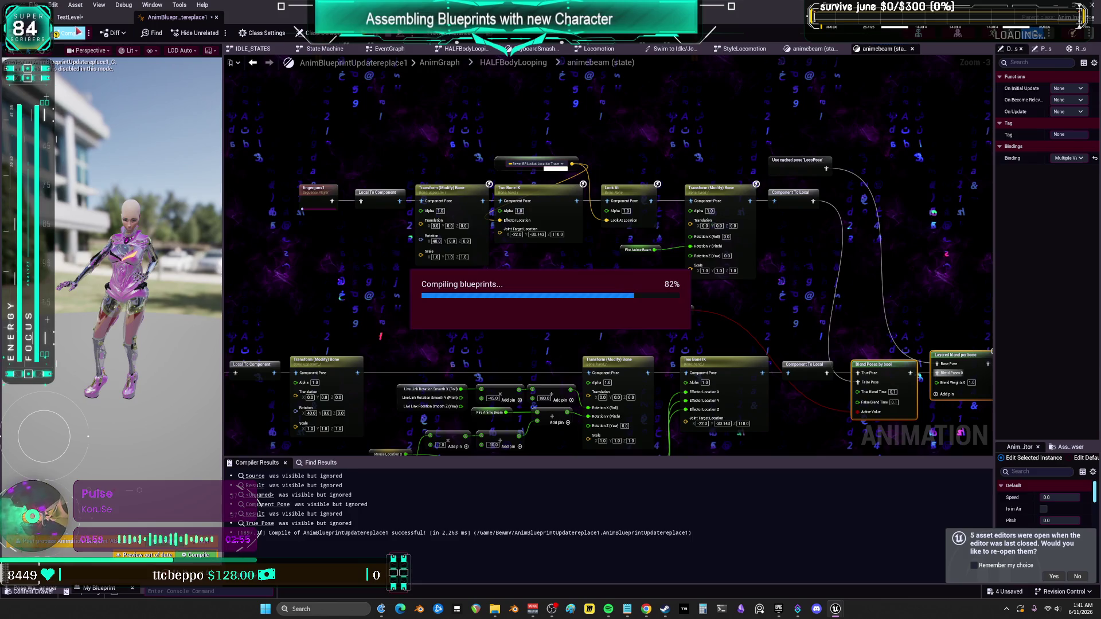
pyautogui.hotkey('alt', 'p')
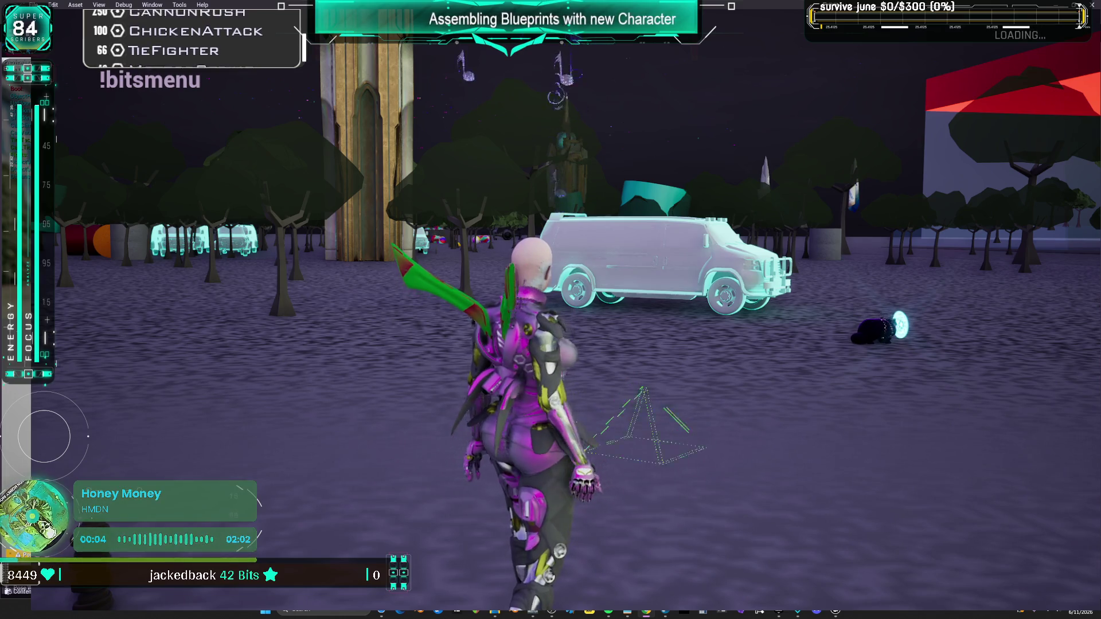
# Step: Trigger the magic circle with E, walk into the field with W, then stop playing
pyautogui.press('e')
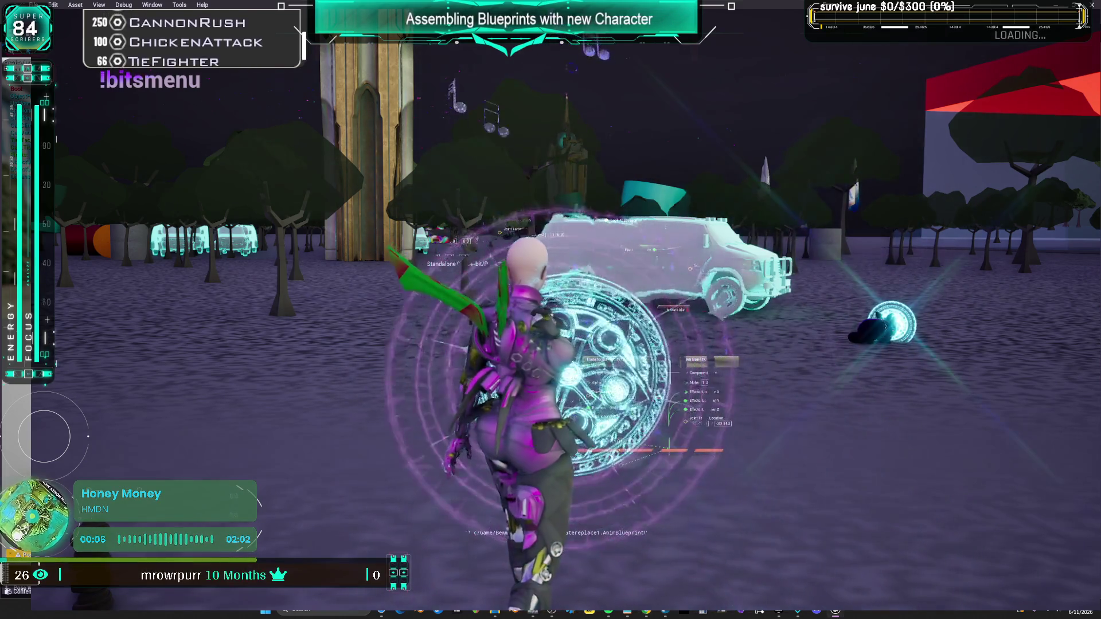
pyautogui.press('w')
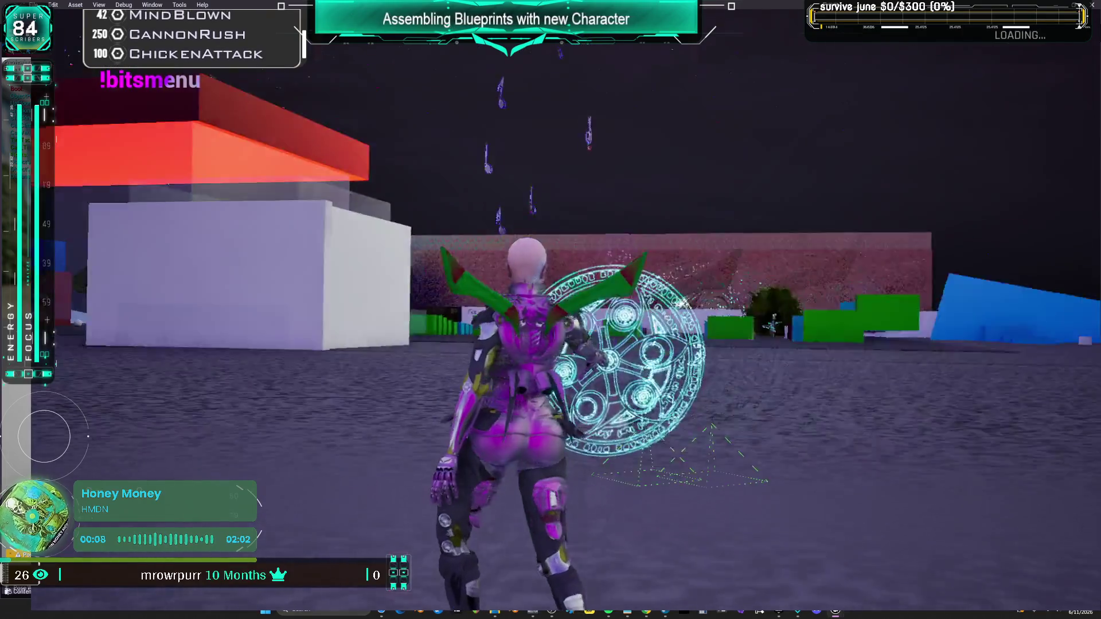
pyautogui.press('e')
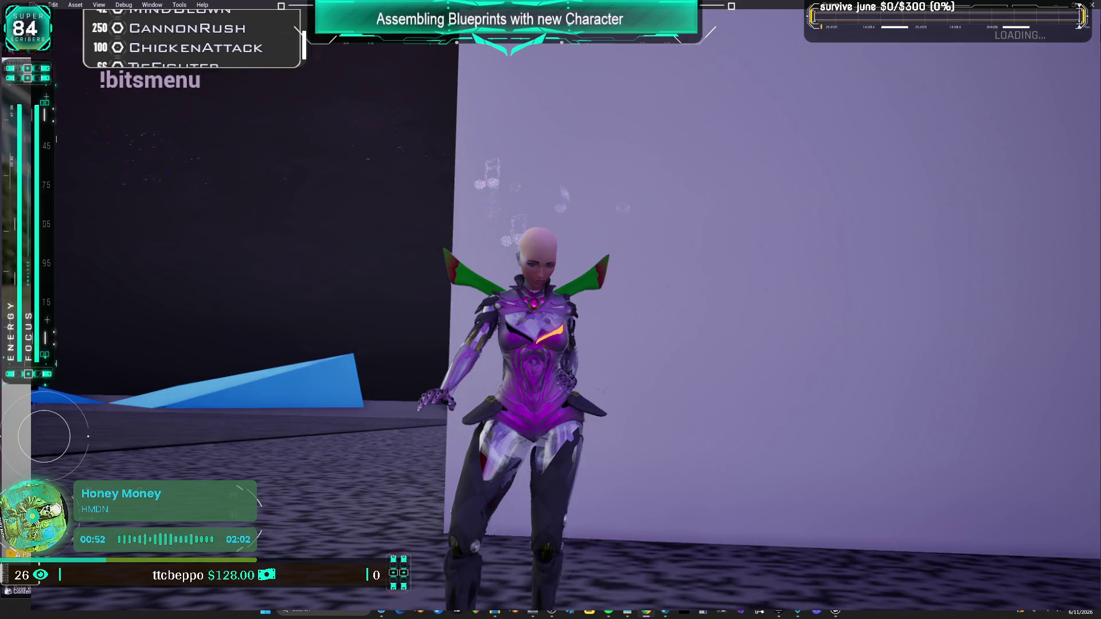
pyautogui.press('Escape')
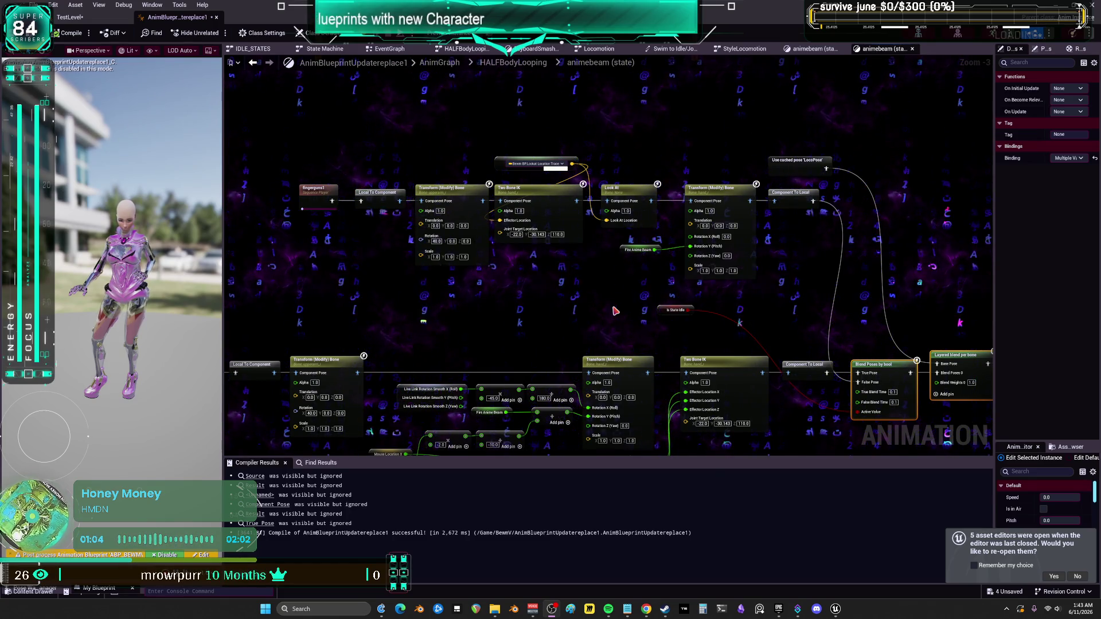
# Step: Nudge the Mouse Location node slightly lower in the animebeam graph
pyautogui.moveTo(537, 347); pyautogui.dragTo(537, 347)
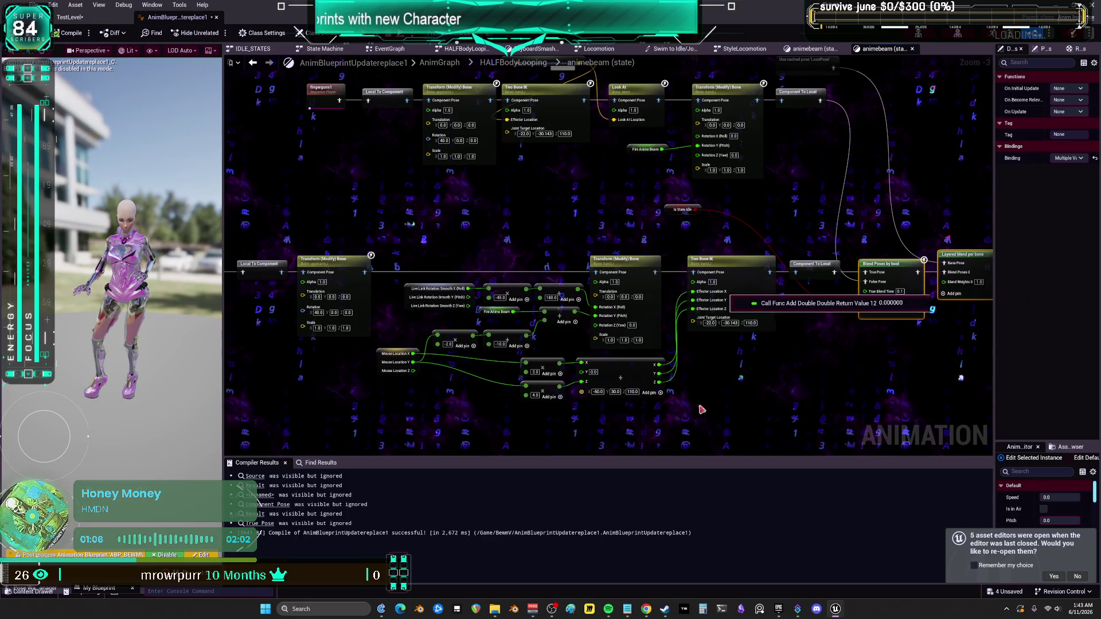
pyautogui.moveTo(383, 370)
pyautogui.mouseDown()
pyautogui.moveTo(383, 398)
pyautogui.moveTo(388, 389)
pyautogui.mouseUp()
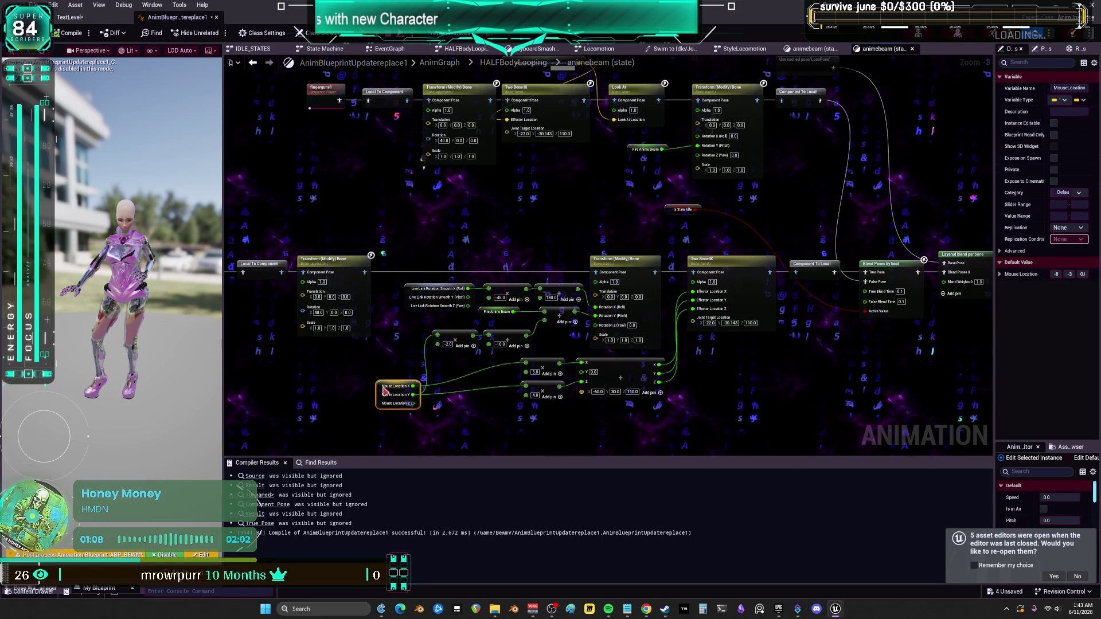
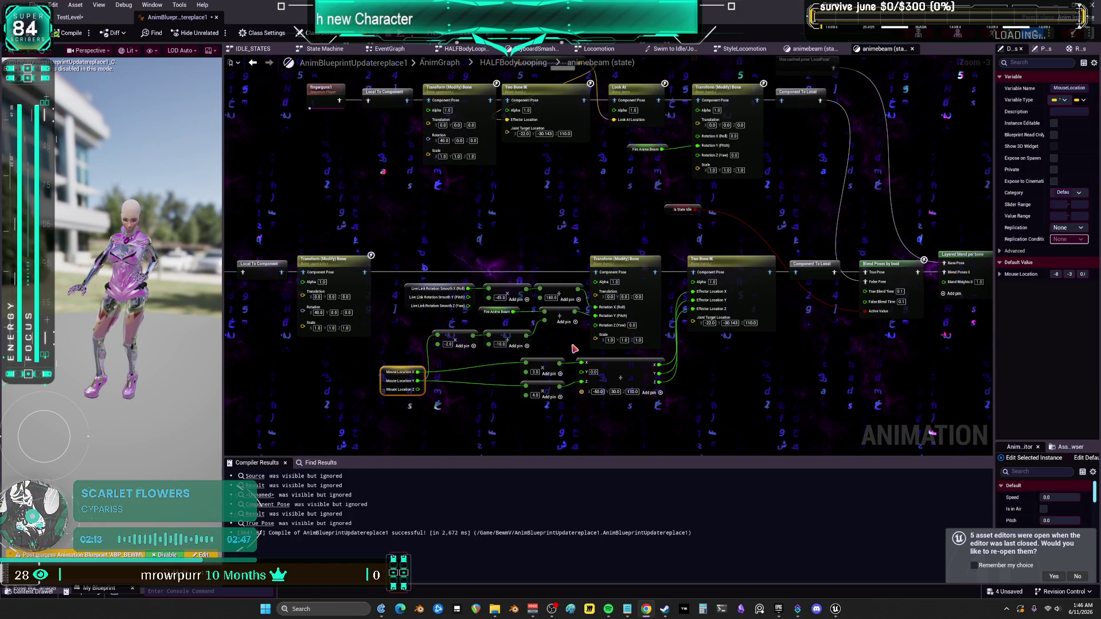
# Step: Select the hand_r Transform (Modify) Bone node and turn on Is Streaming Active in Anim Preview Editor
pyautogui.scroll(4, 728, 207)
pyautogui.click(682, 197)
pyautogui.moveTo(995, 276); pyautogui.dragTo(730, 269)
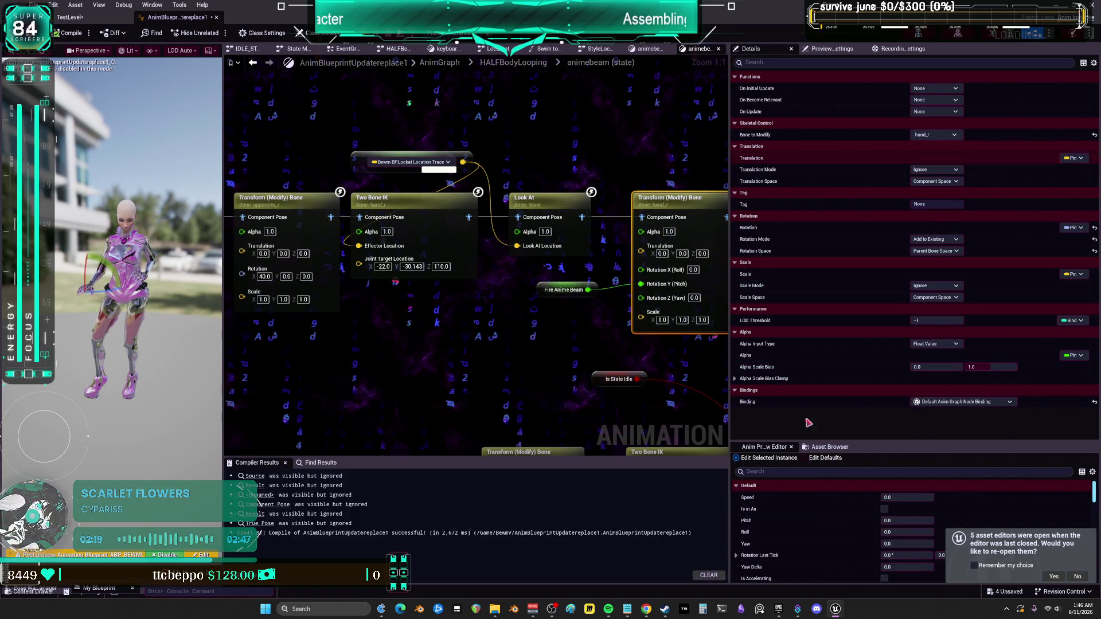
pyautogui.moveTo(798, 428); pyautogui.dragTo(798, 229)
pyautogui.scroll(-5, 825, 356)
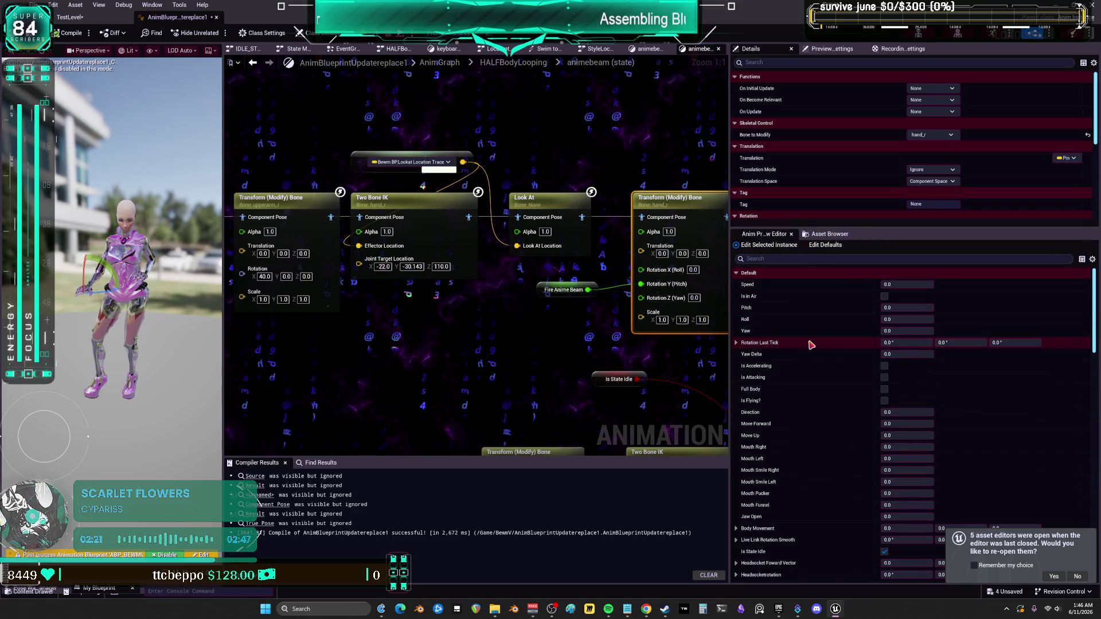
pyautogui.scroll(-10, 849, 382)
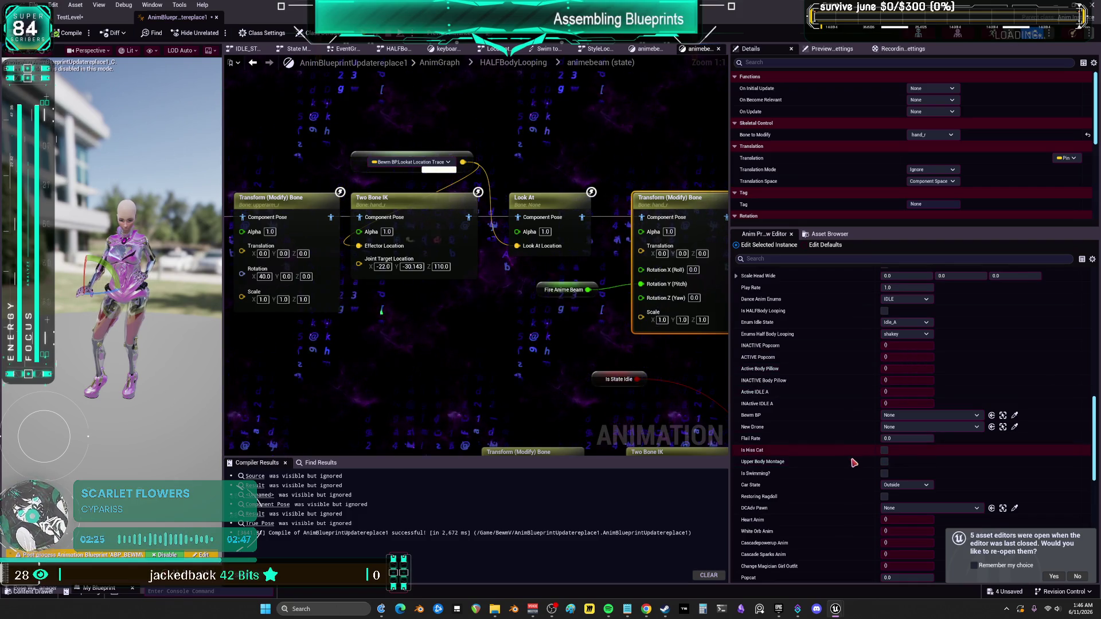
pyautogui.scroll(-7, 845, 452)
pyautogui.scroll(-1, 844, 452)
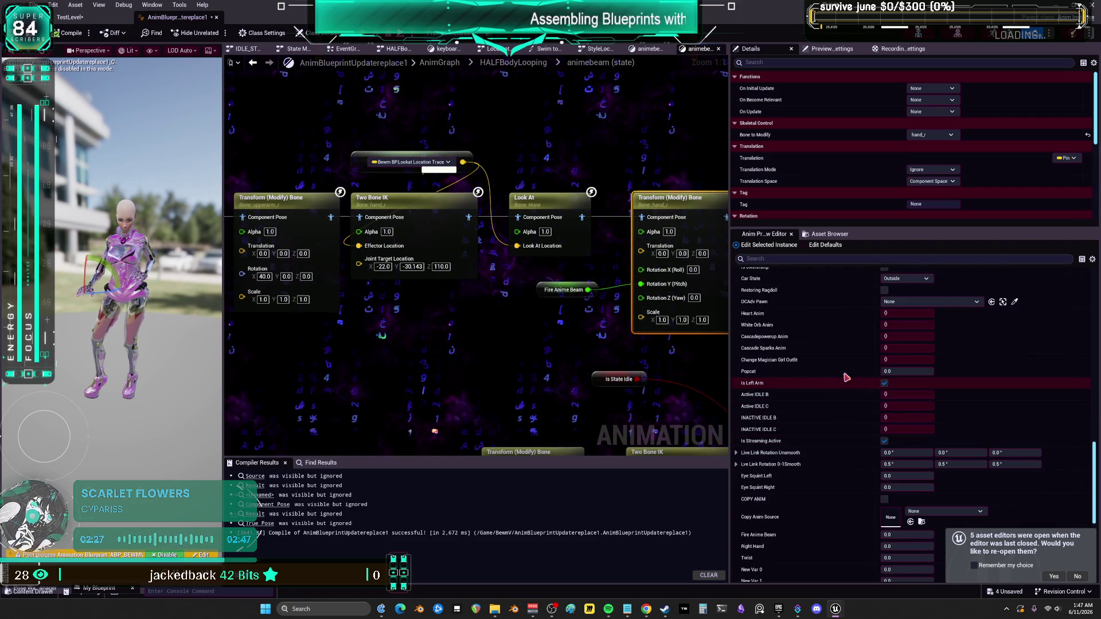
pyautogui.click(885, 442)
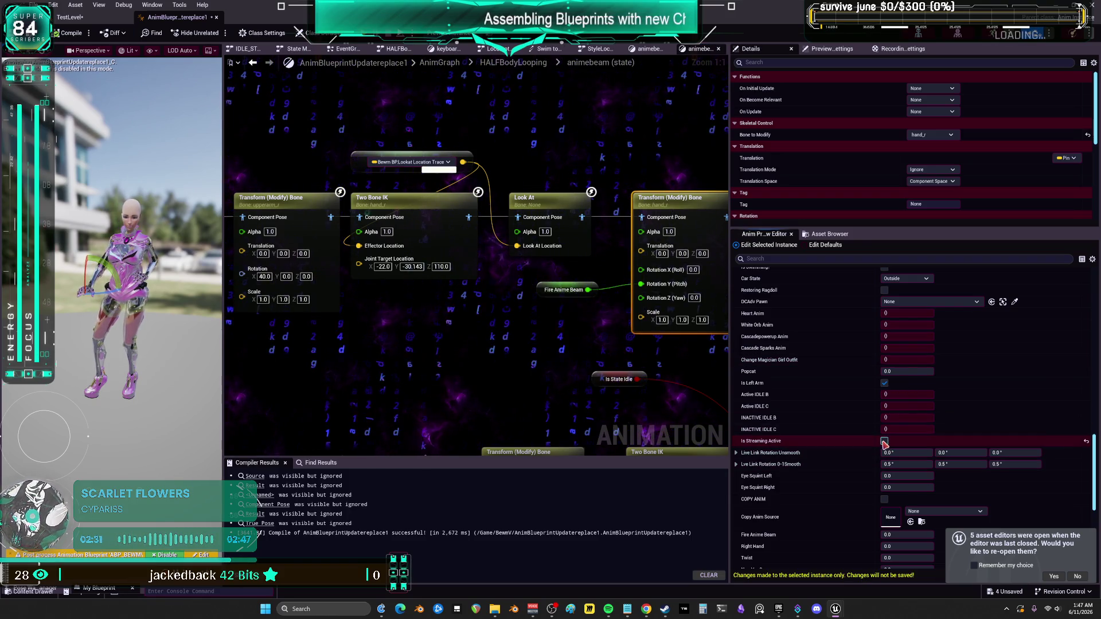
# Step: Turn on Is HALFBody Looping and set Enums Half Body Looping to AnimeBeam
pyautogui.scroll(-1, 854, 475)
pyautogui.scroll(-10, 854, 476)
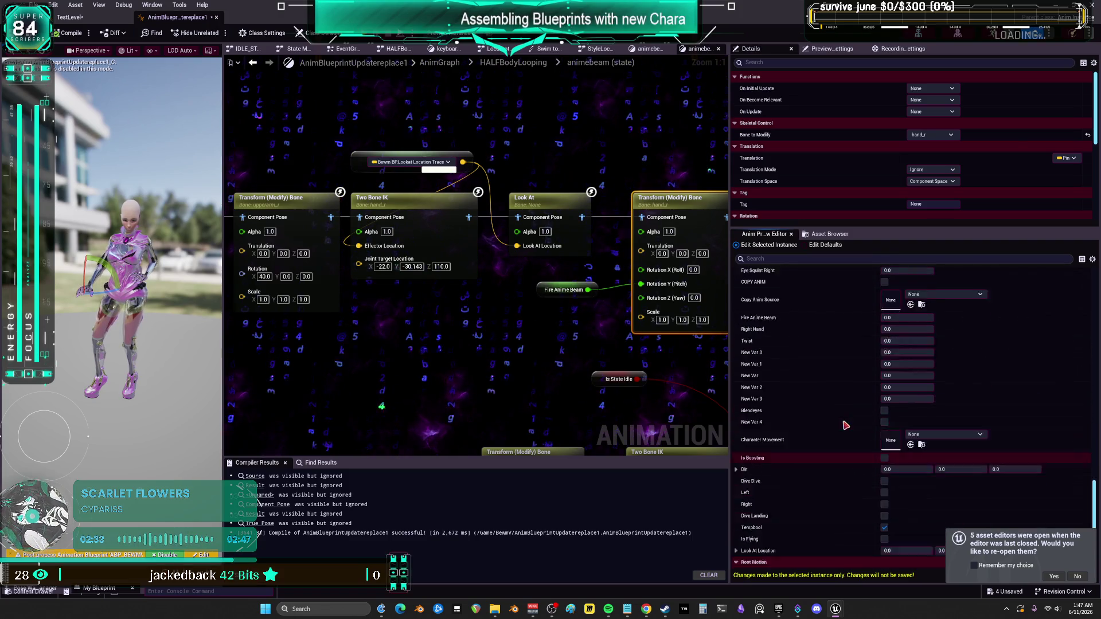
pyautogui.scroll(4, 845, 409)
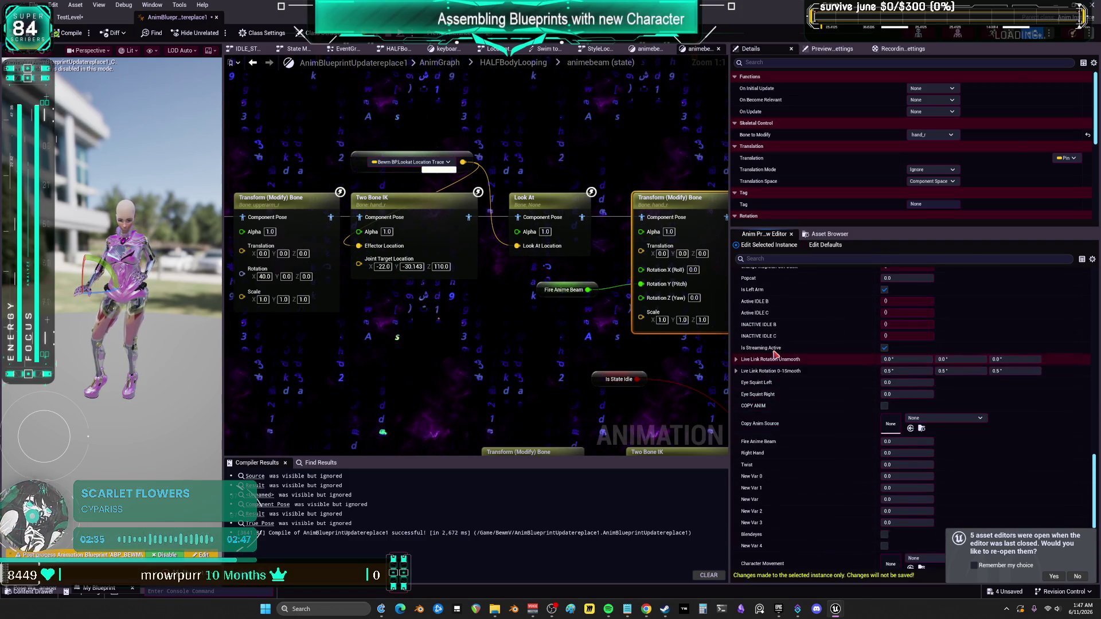
pyautogui.scroll(3, 794, 367)
pyautogui.scroll(5, 796, 345)
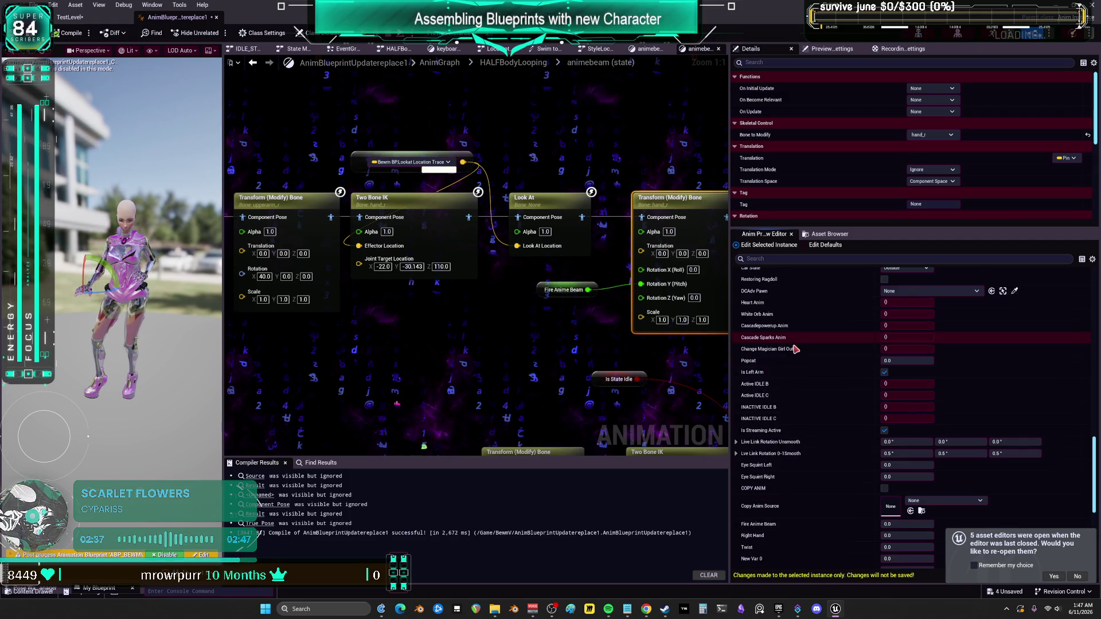
pyautogui.scroll(3, 794, 349)
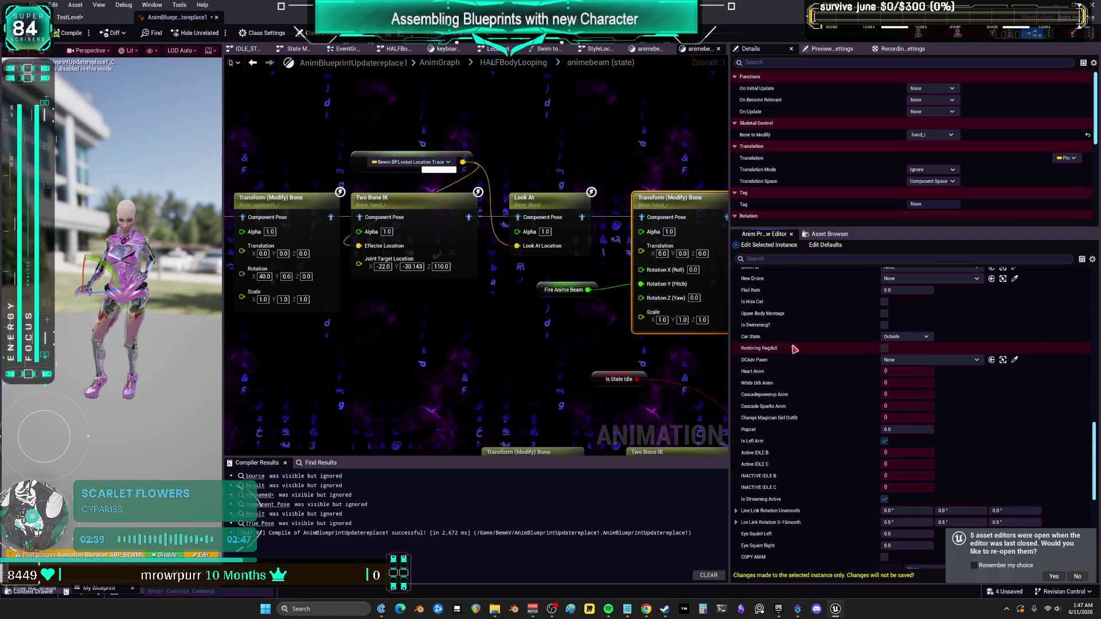
pyautogui.scroll(2, 794, 357)
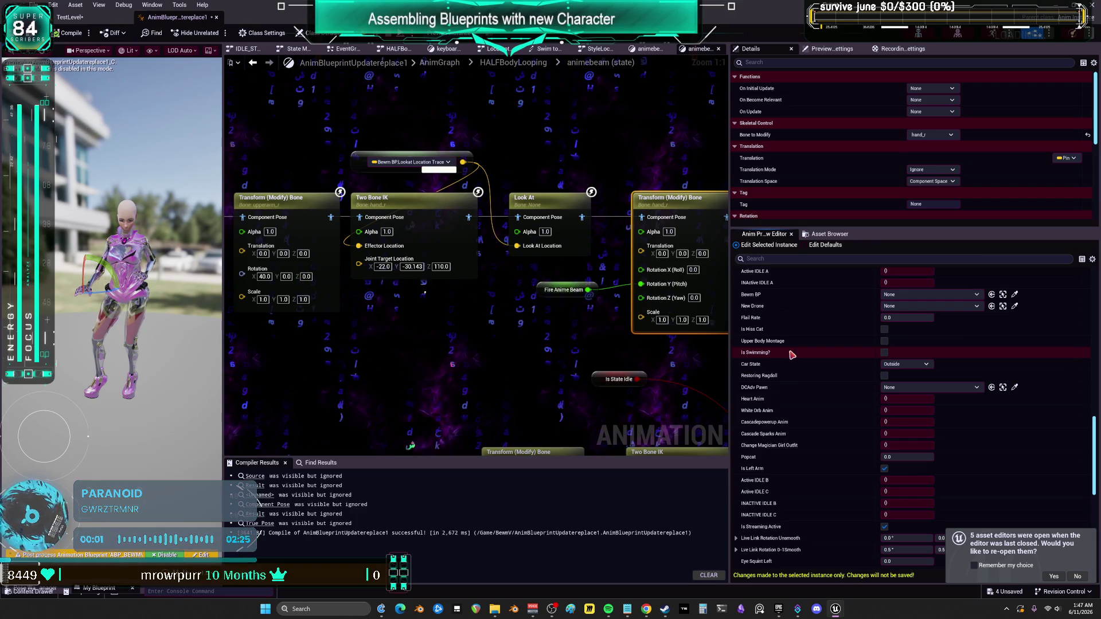
pyautogui.scroll(13, 794, 351)
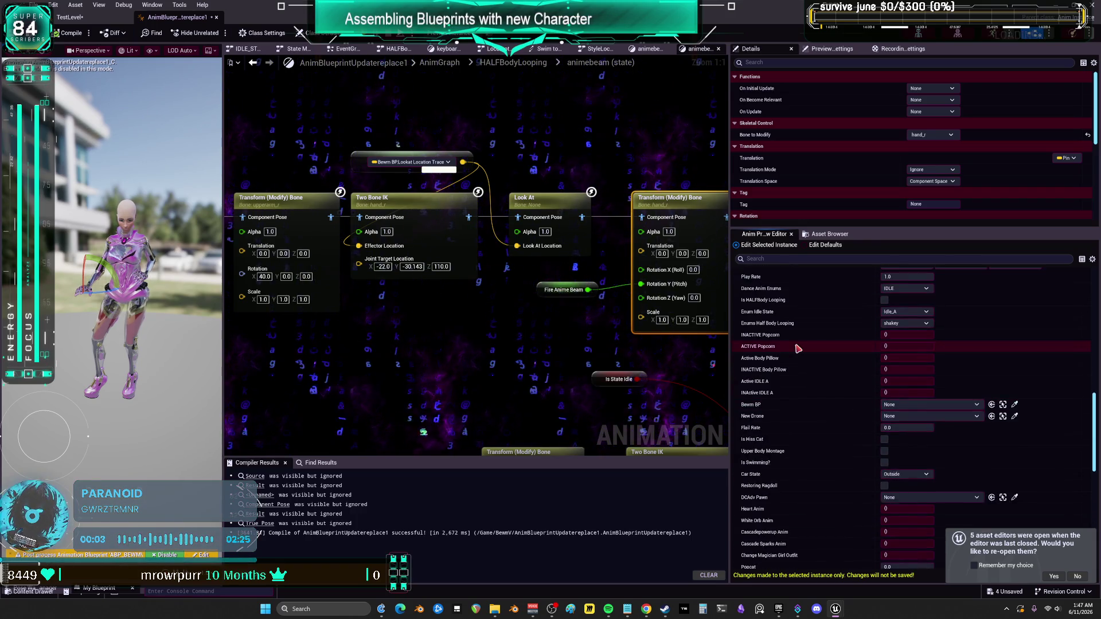
pyautogui.click(884, 370)
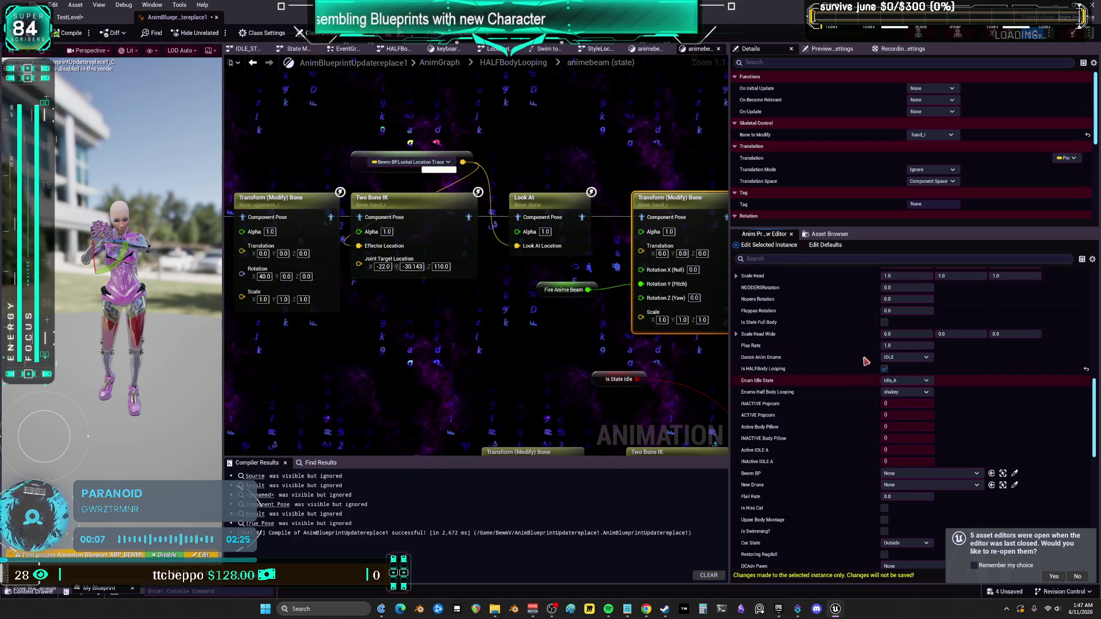
pyautogui.click(905, 358)
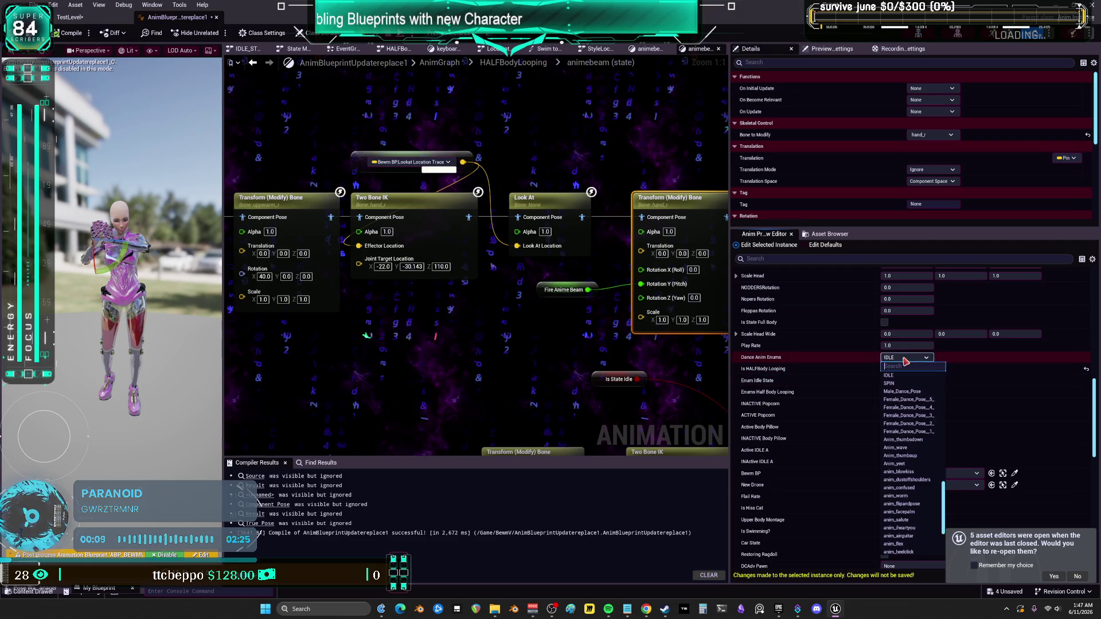
pyautogui.click(906, 358)
pyautogui.click(906, 392)
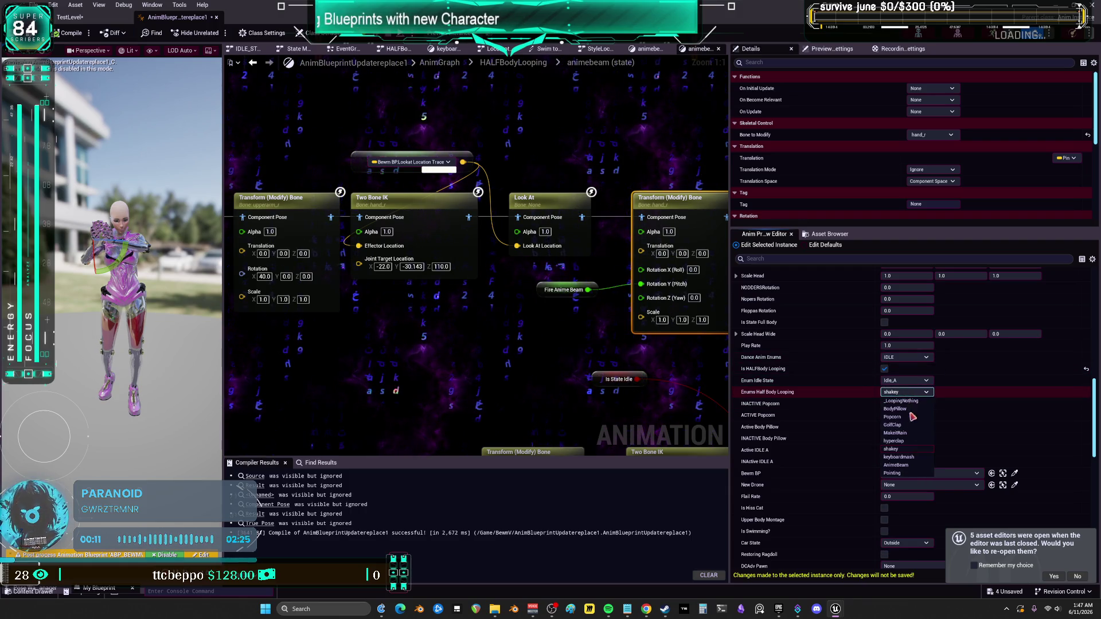
pyautogui.click(904, 466)
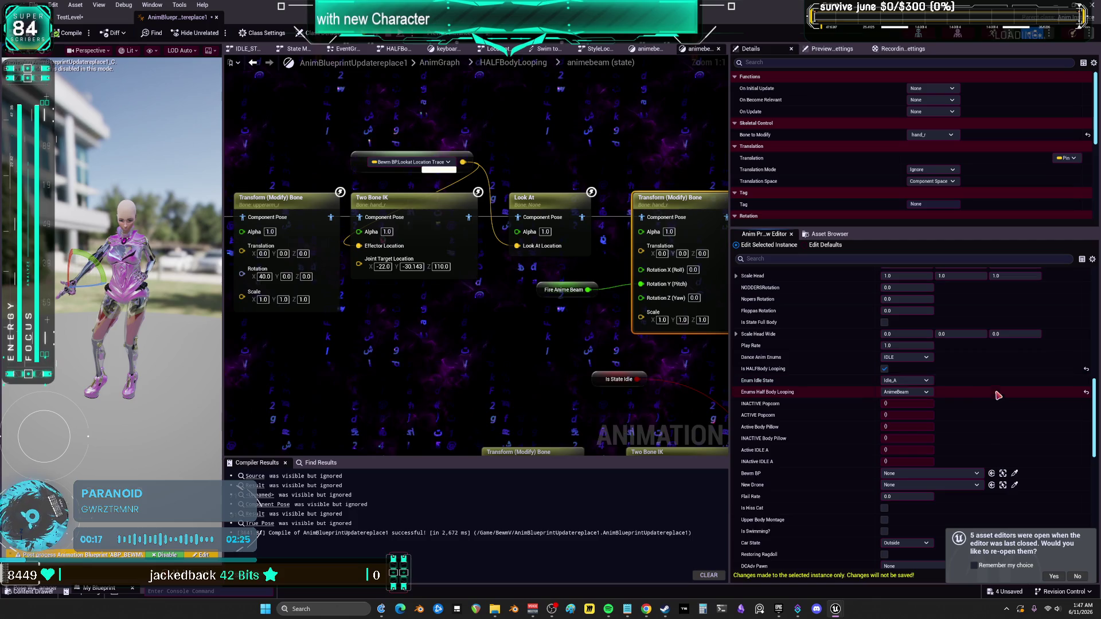
pyautogui.scroll(-3, 596, 341)
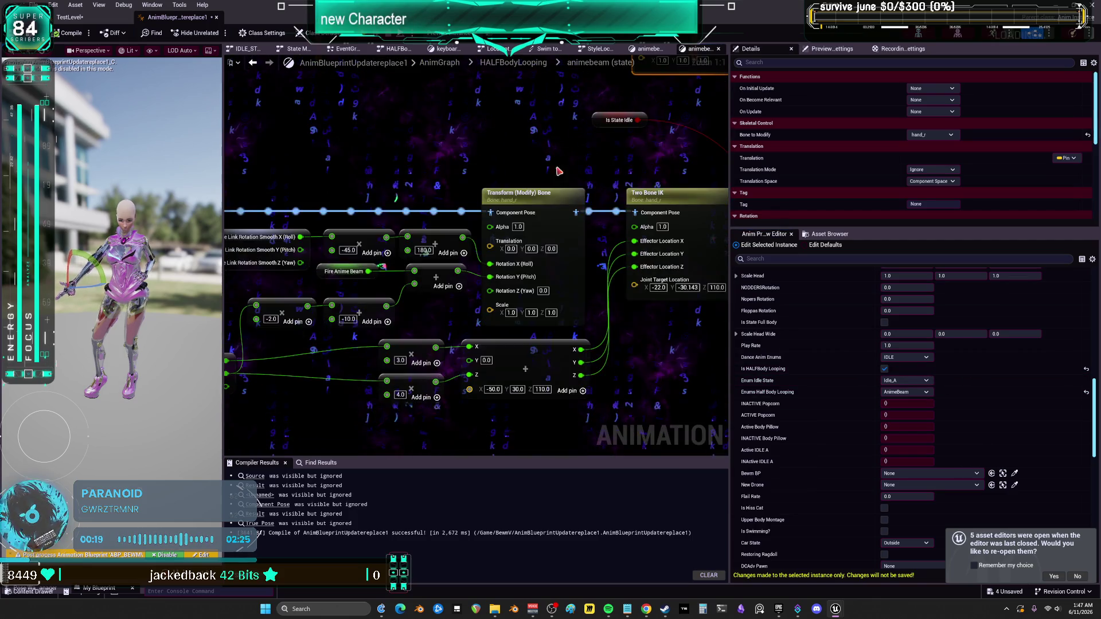
# Step: Select the Two Bone IK node and enlarge the Details panel to show its hand_r IK settings
pyautogui.scroll(3, 508, 244)
pyautogui.moveTo(508, 243); pyautogui.dragTo(418, 235)
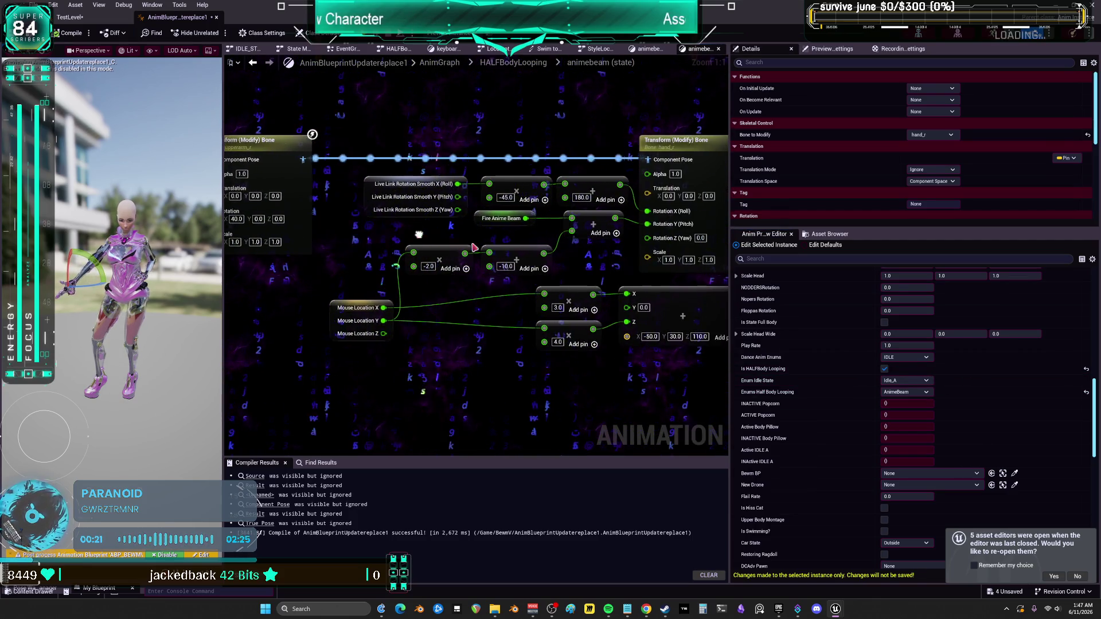
pyautogui.moveTo(729, 312); pyautogui.dragTo(925, 313)
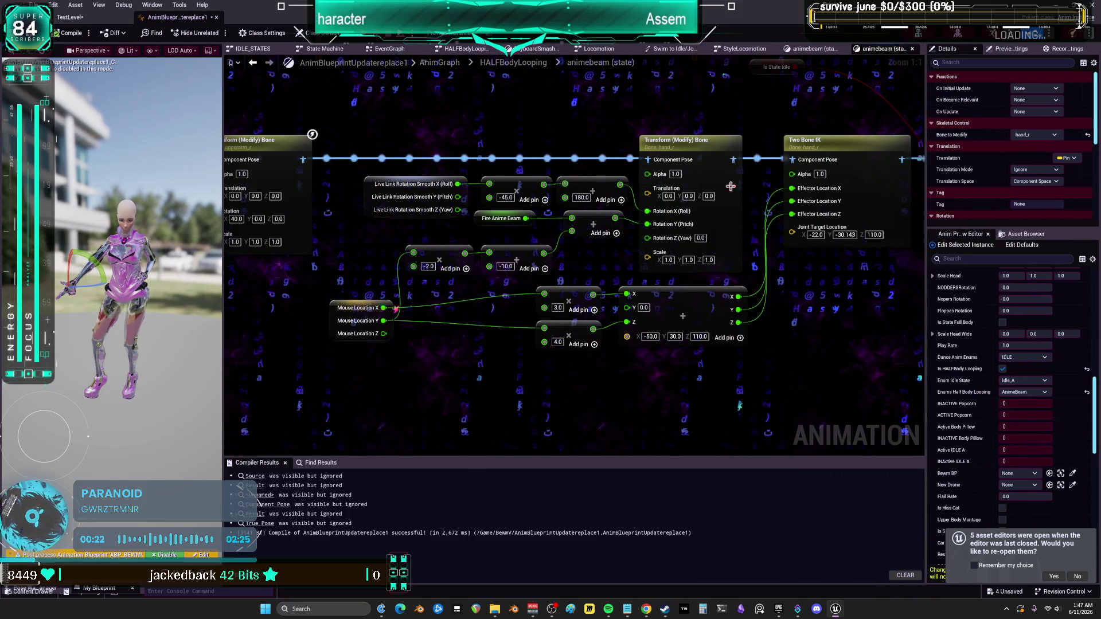
pyautogui.click(843, 148)
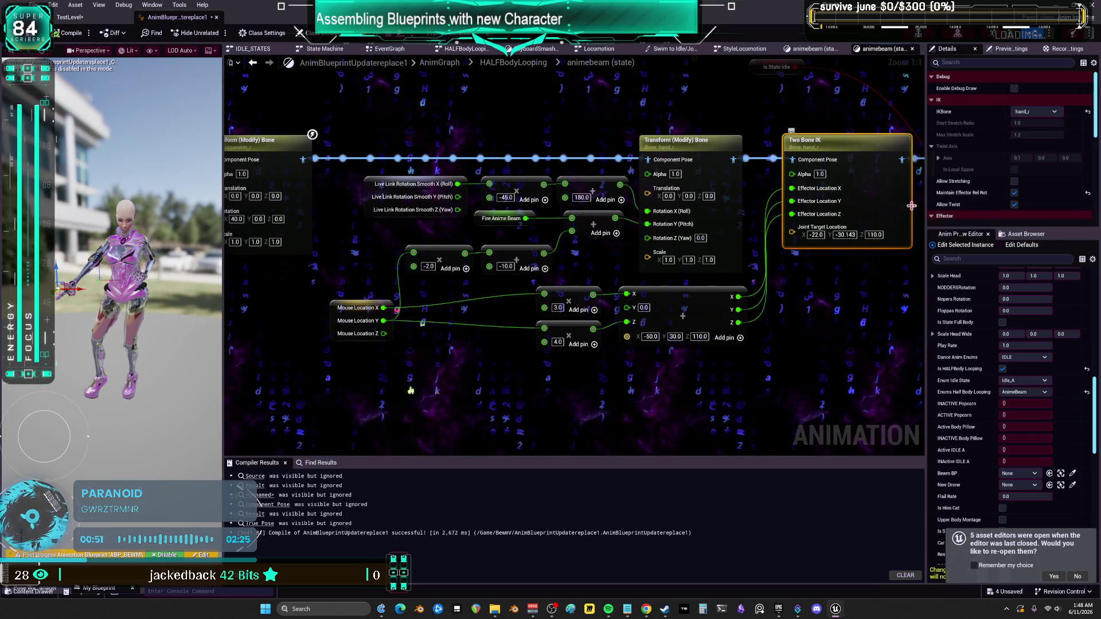
pyautogui.moveTo(938, 227); pyautogui.dragTo(937, 407)
pyautogui.moveTo(827, 327); pyautogui.dragTo(800, 322)
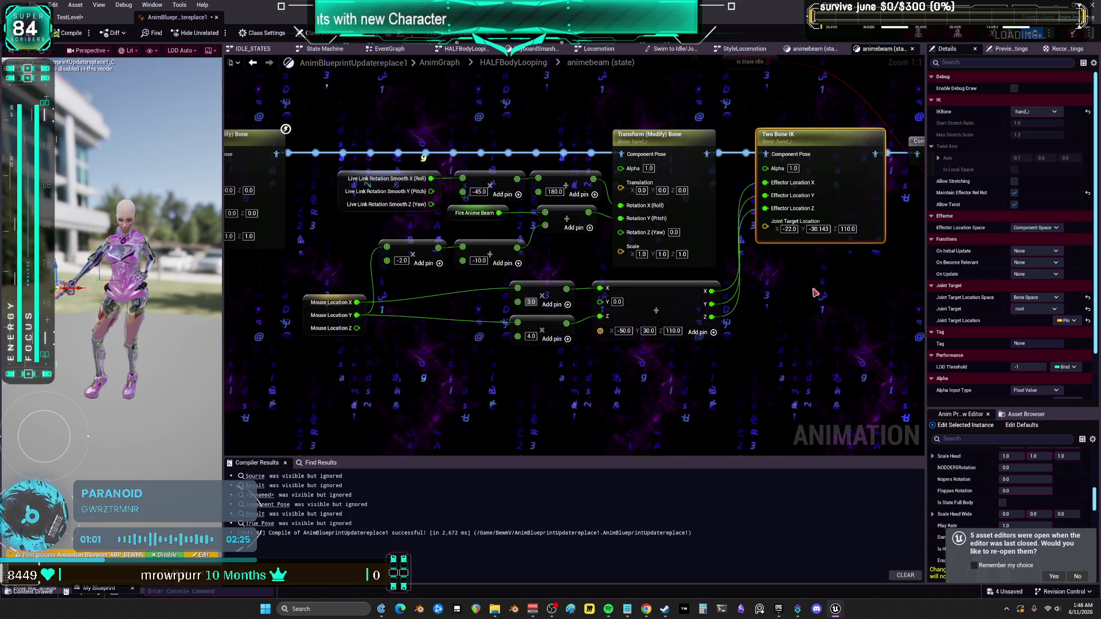
# Step: Set the mouse-location multipliers to 30.0 and 40.0 and recompile the animation blueprint
pyautogui.write('30.0')
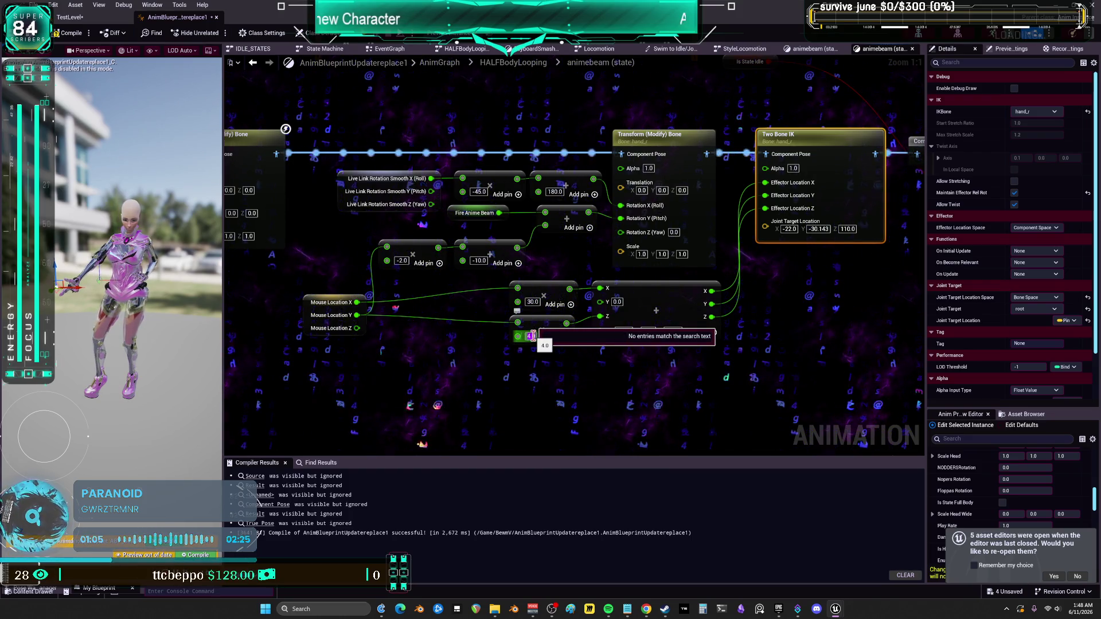
pyautogui.press('Return')
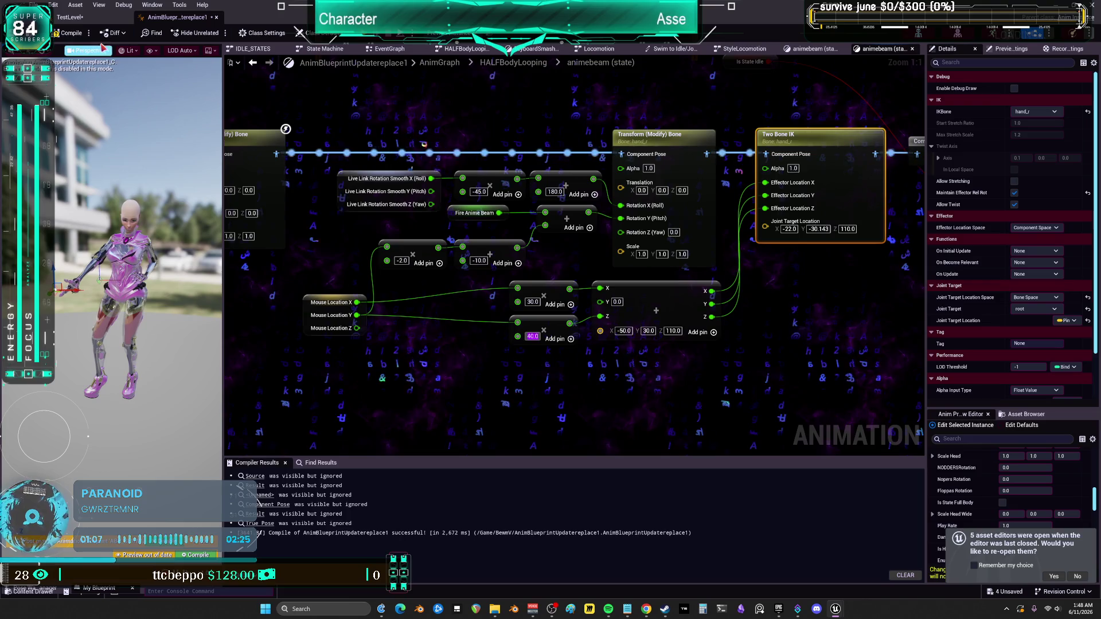
pyautogui.click(69, 32)
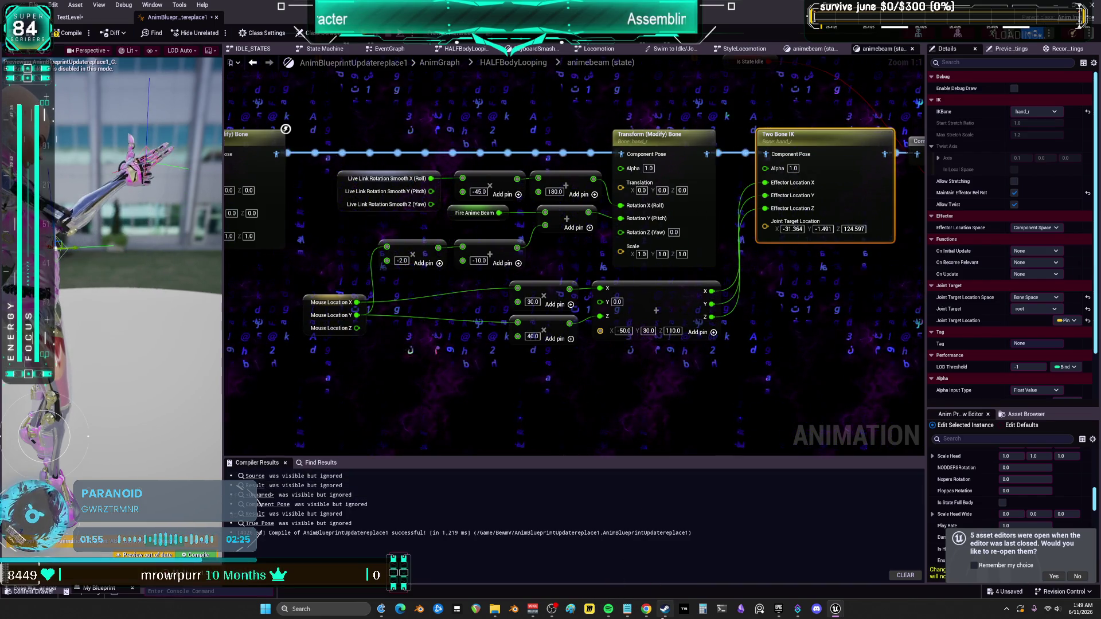
# Step: Add a comment below the nodes reading 'add Z to joint to keep arm straight'
pyautogui.moveTo(627, 608)
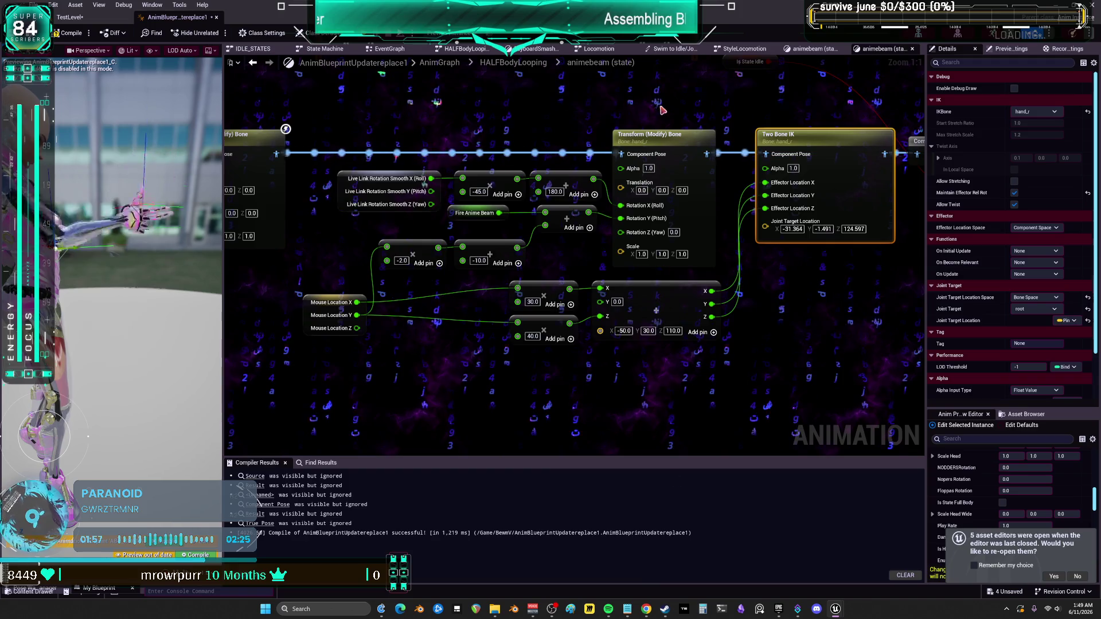
pyautogui.rightClick(621, 381)
pyautogui.press('Escape')
pyautogui.press('c')
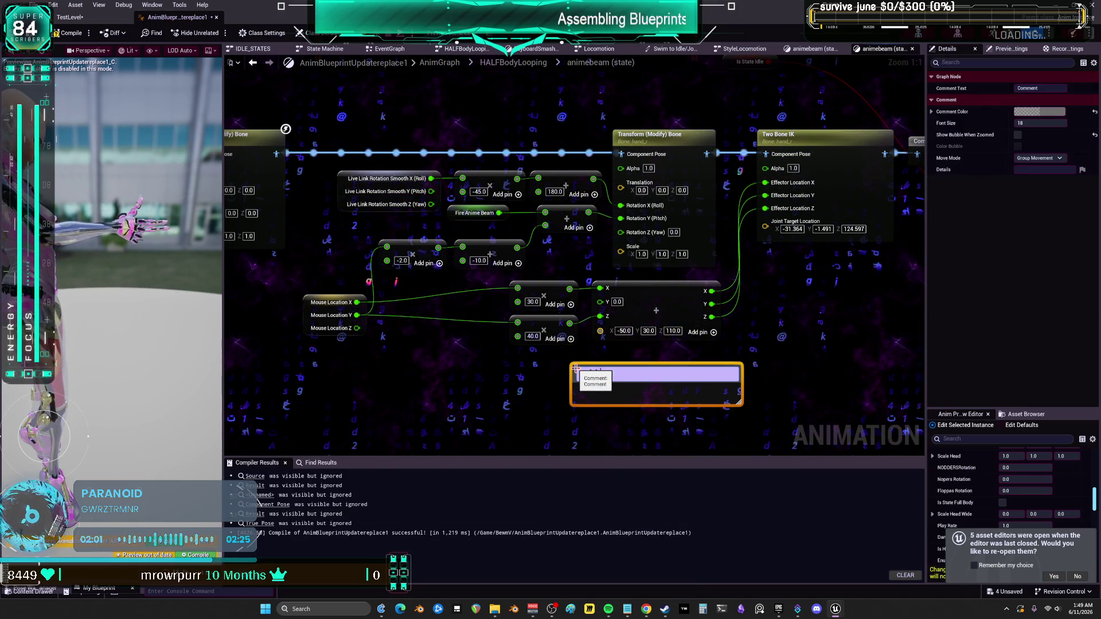
pyautogui.write('Hello')
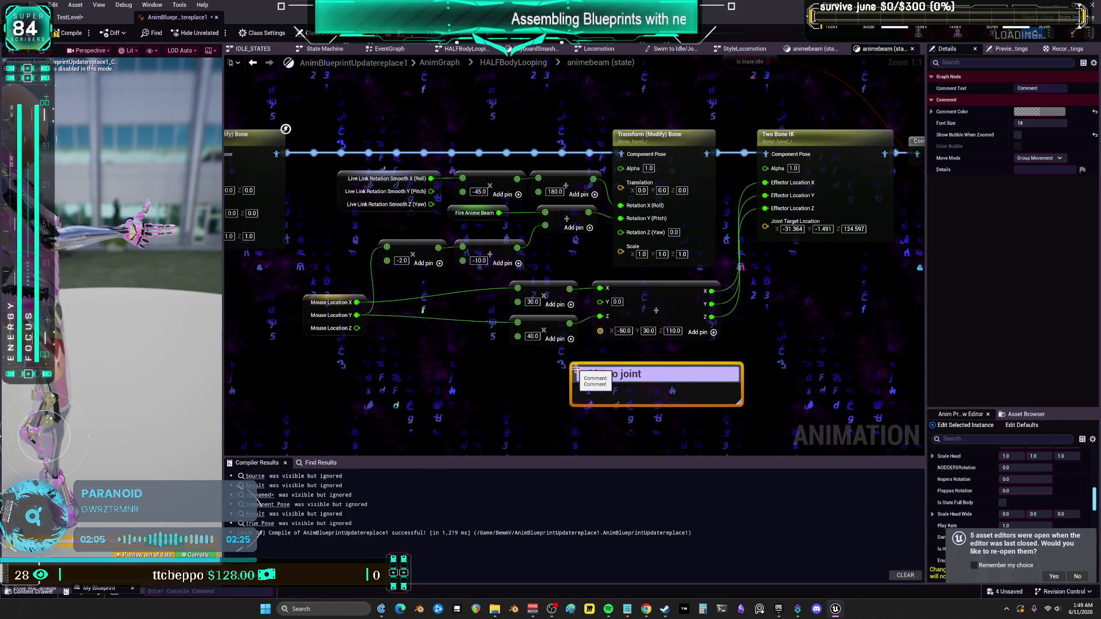
pyautogui.write('keep')
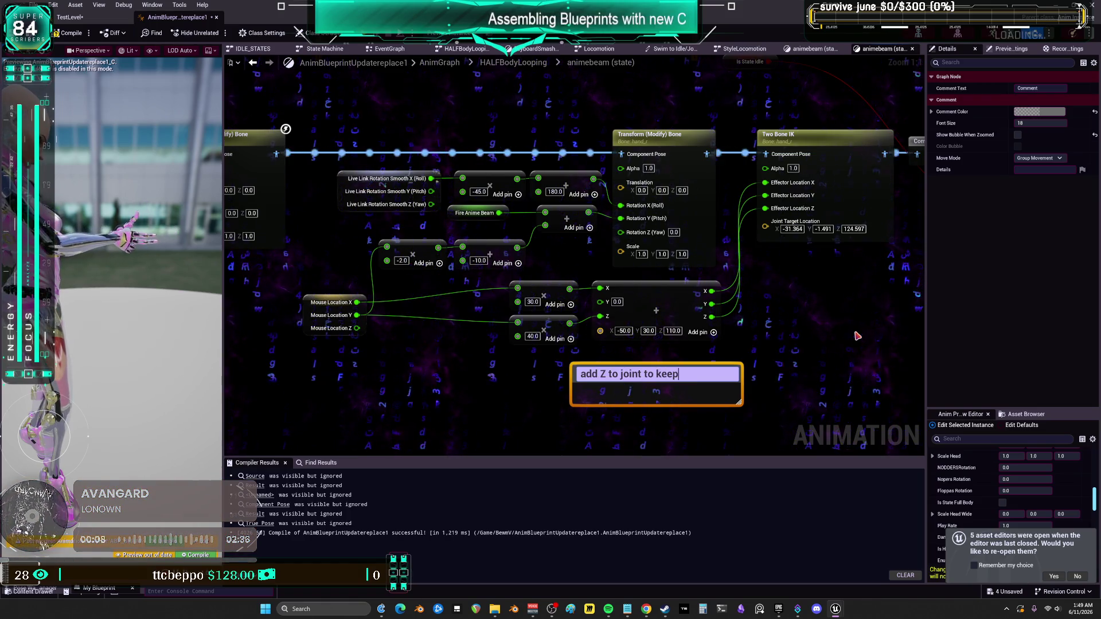
pyautogui.write('ght')
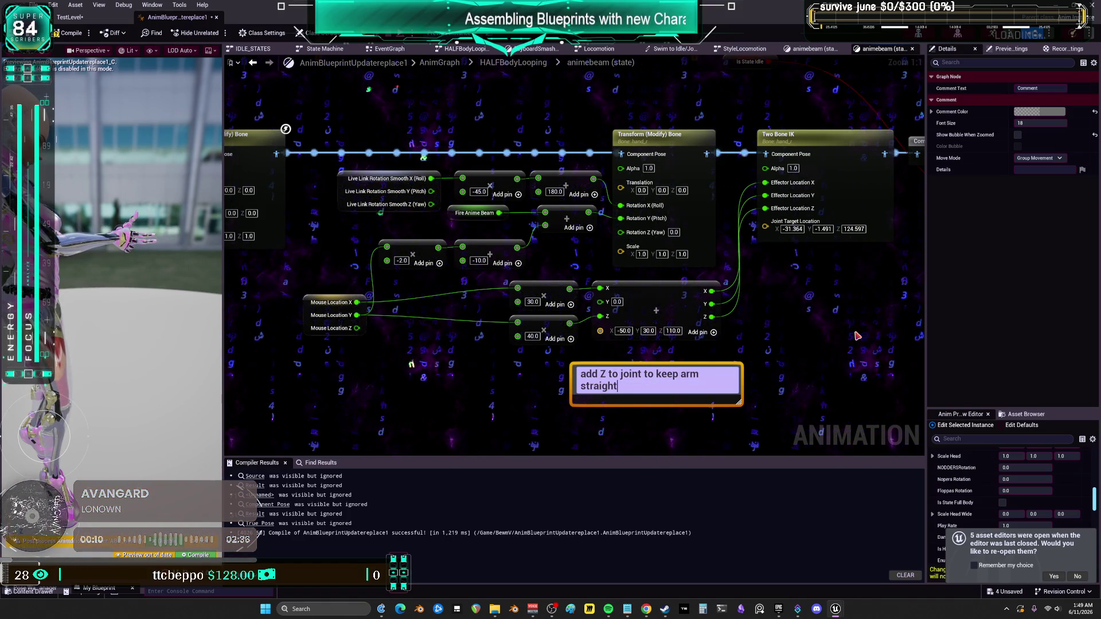
pyautogui.click(857, 336)
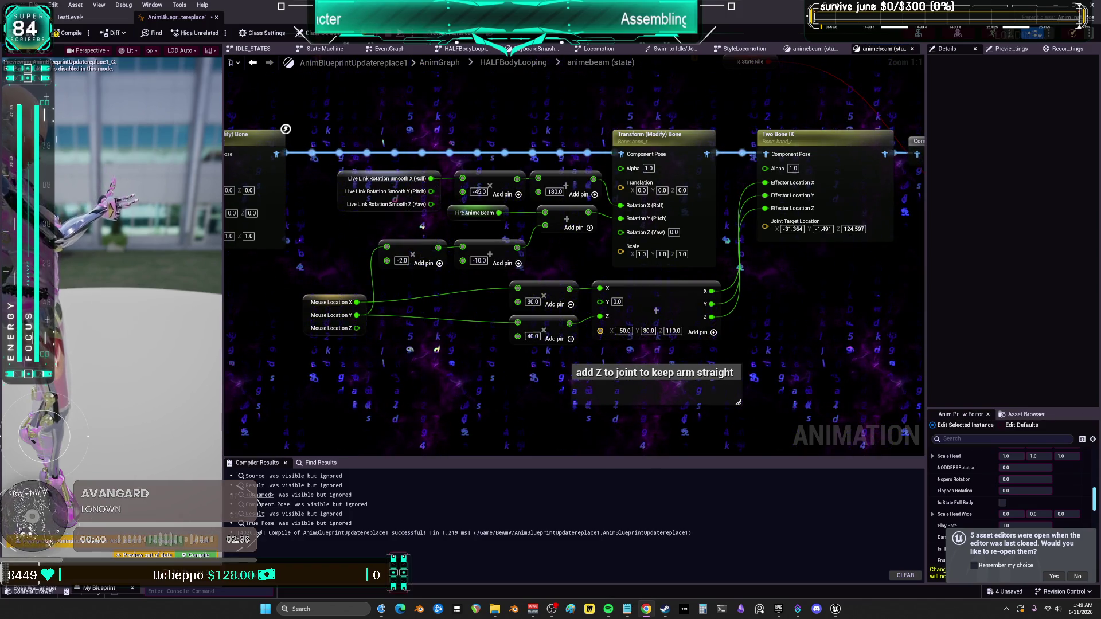
# Step: Work around the lower Add node's 40.0 field, dismissing the action search popups that appear
pyautogui.rightClick(253, 268)
pyautogui.click(253, 268)
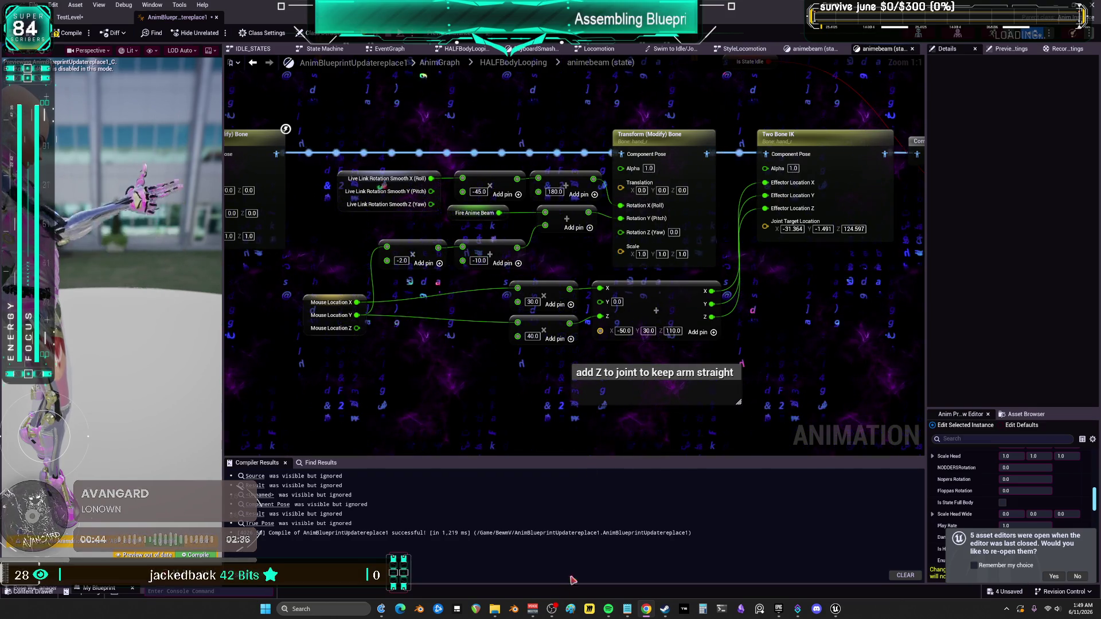
pyautogui.rightClick(532, 340)
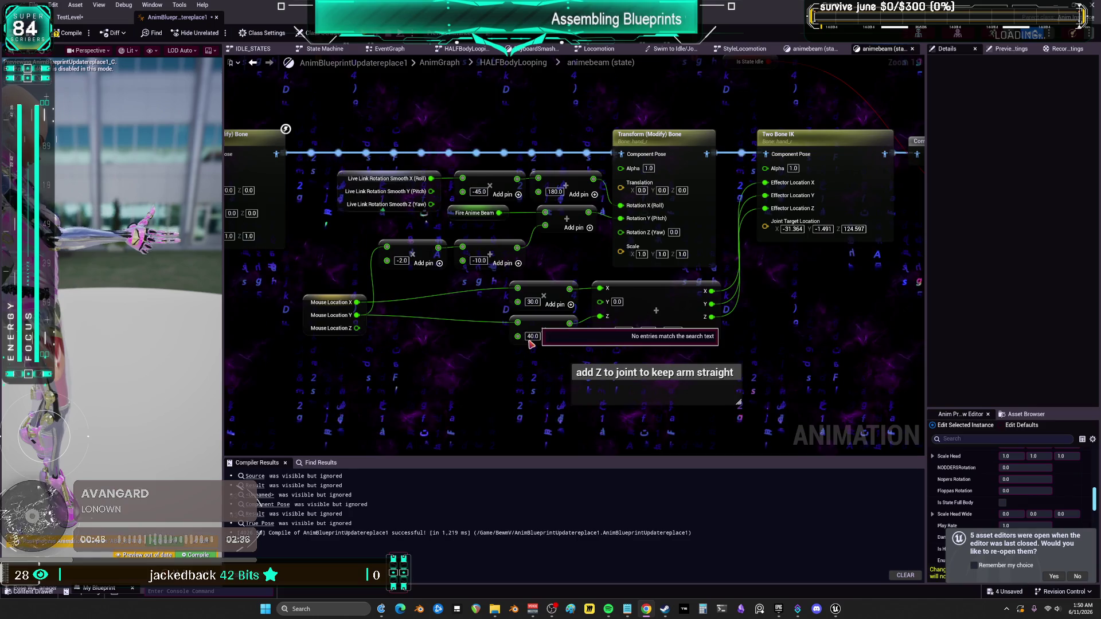
pyautogui.press('Escape')
pyautogui.scroll(-1, 626, 376)
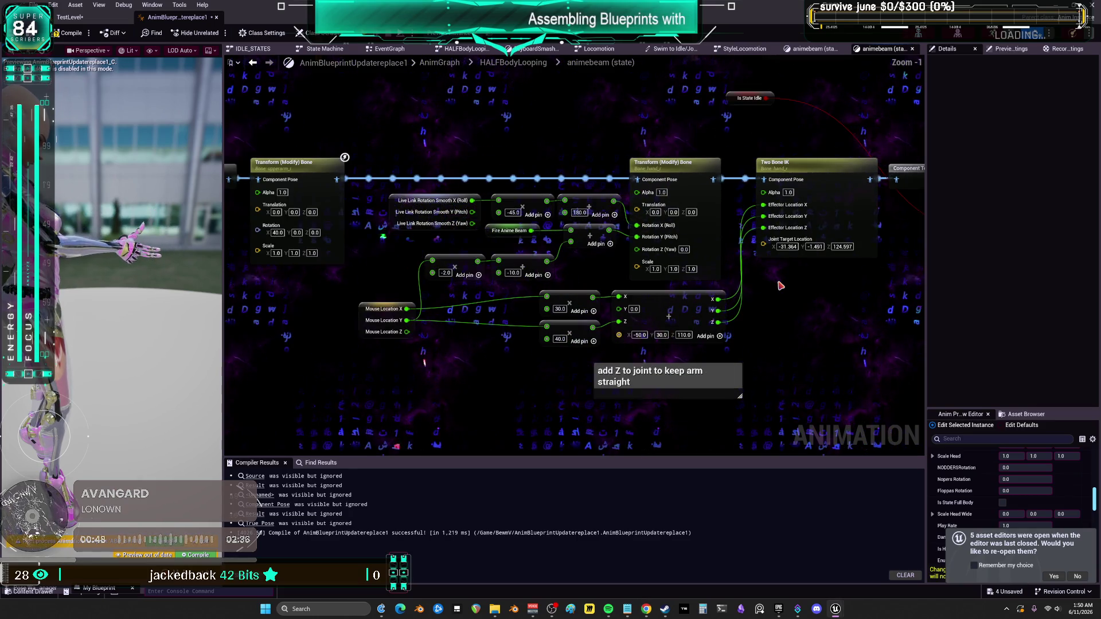
pyautogui.scroll(1, 625, 377)
pyautogui.rightClick(534, 333)
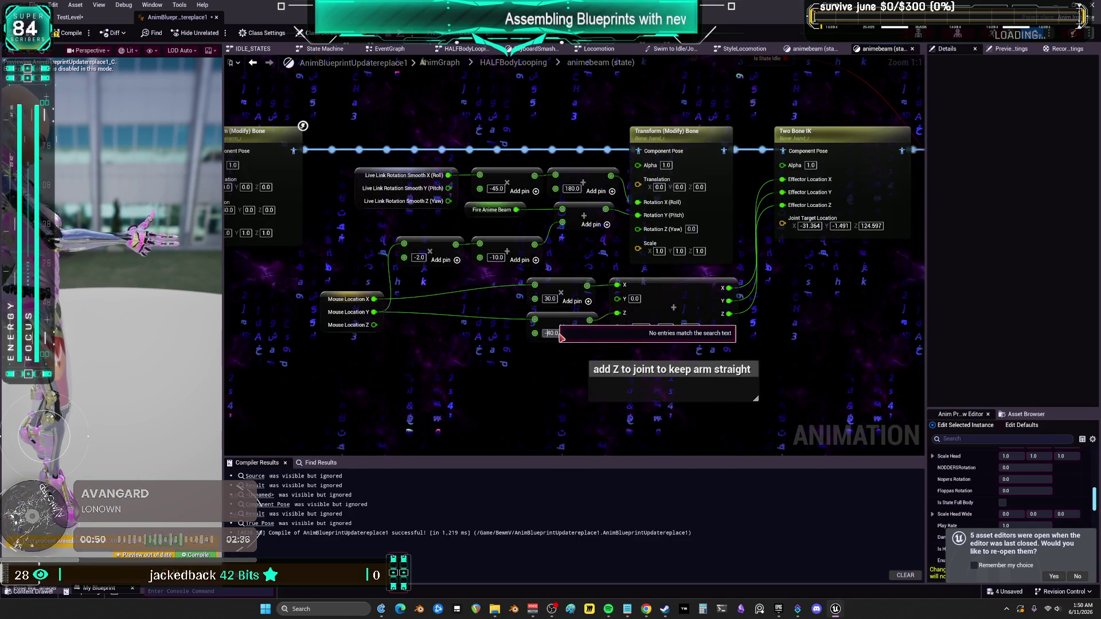
pyautogui.press('Escape')
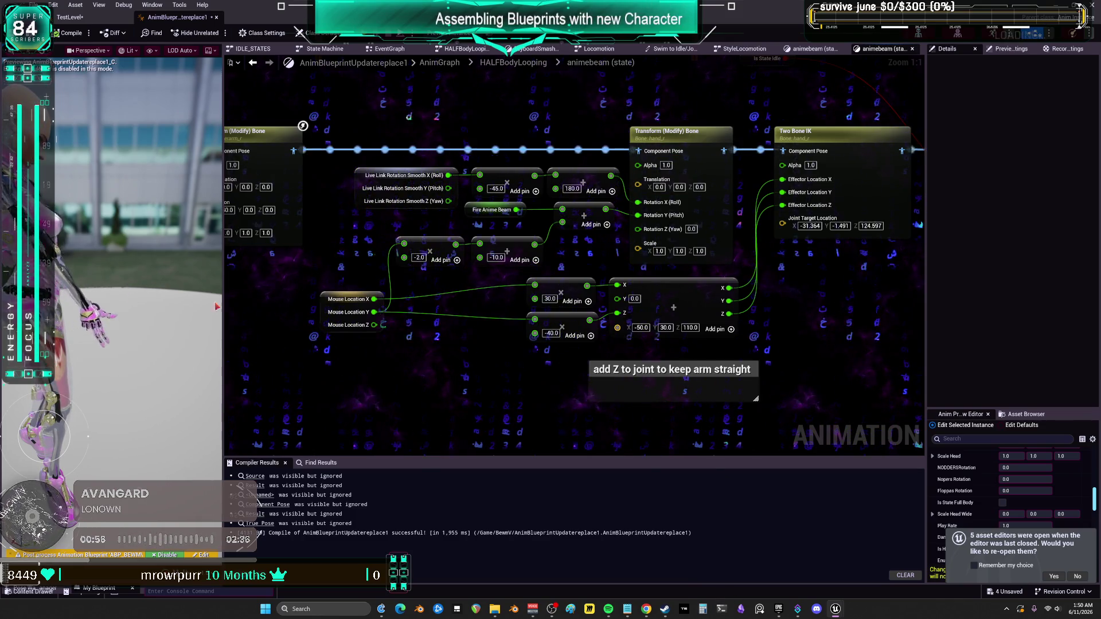
pyautogui.press('Escape')
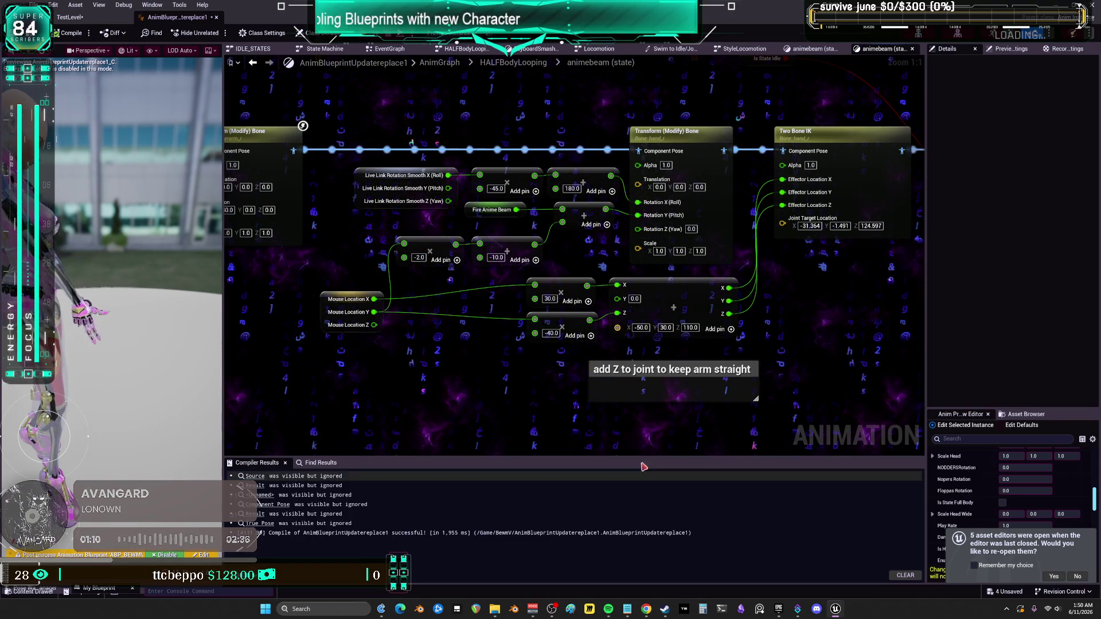
# Step: Move the -40.0 Add node lower, set the vector Z to 150.0, recompile, and widen the preview
pyautogui.moveTo(560, 317); pyautogui.dragTo(491, 345)
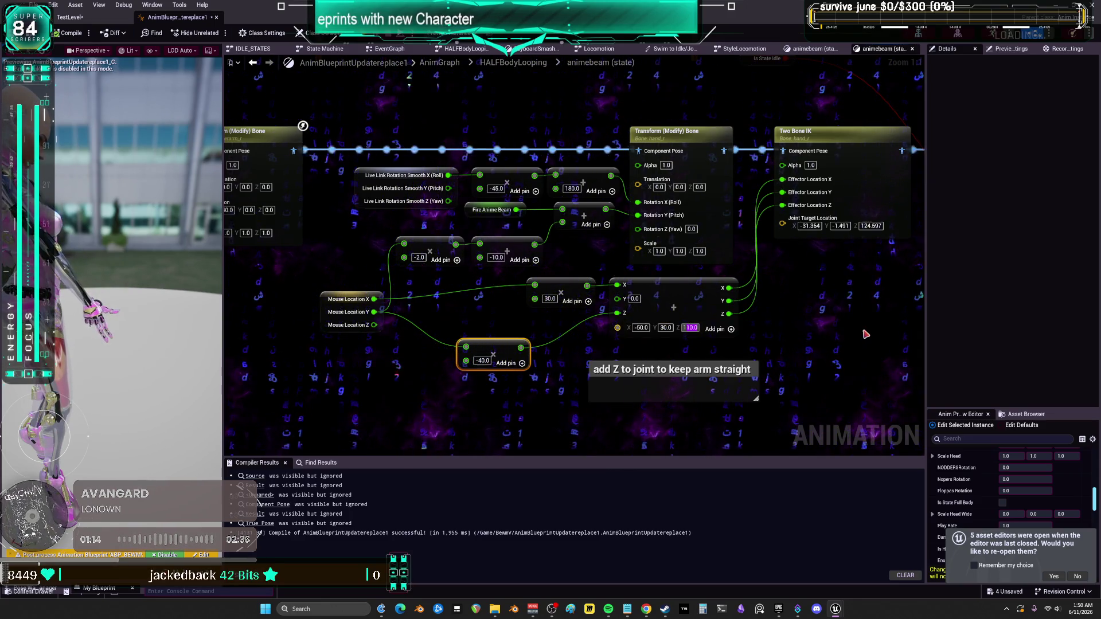
pyautogui.write('150')
pyautogui.press('Return')
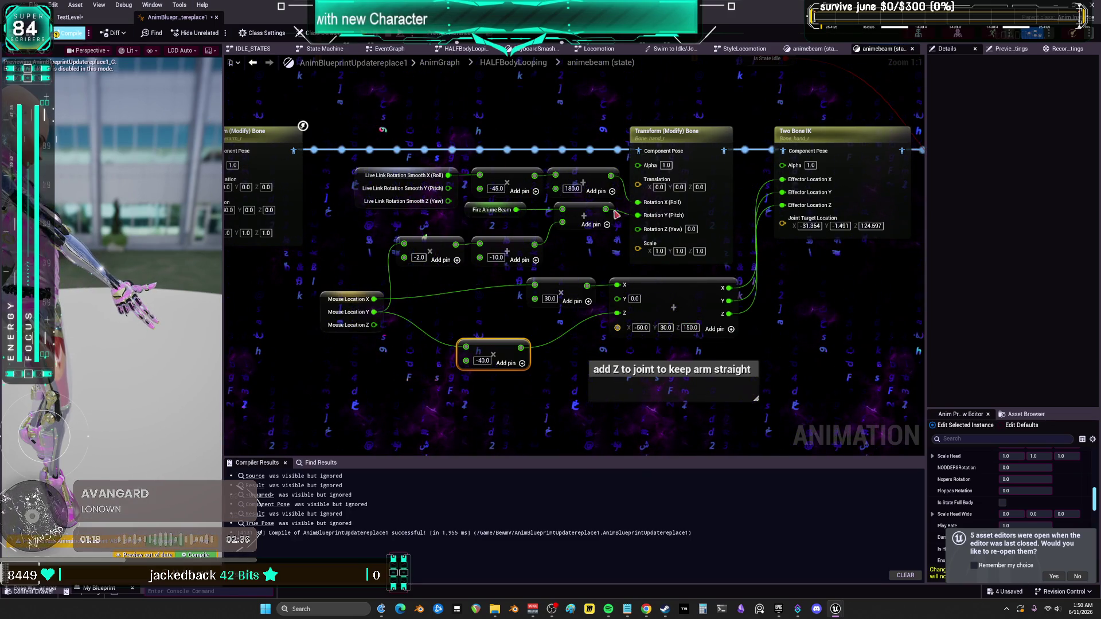
pyautogui.press('F7')
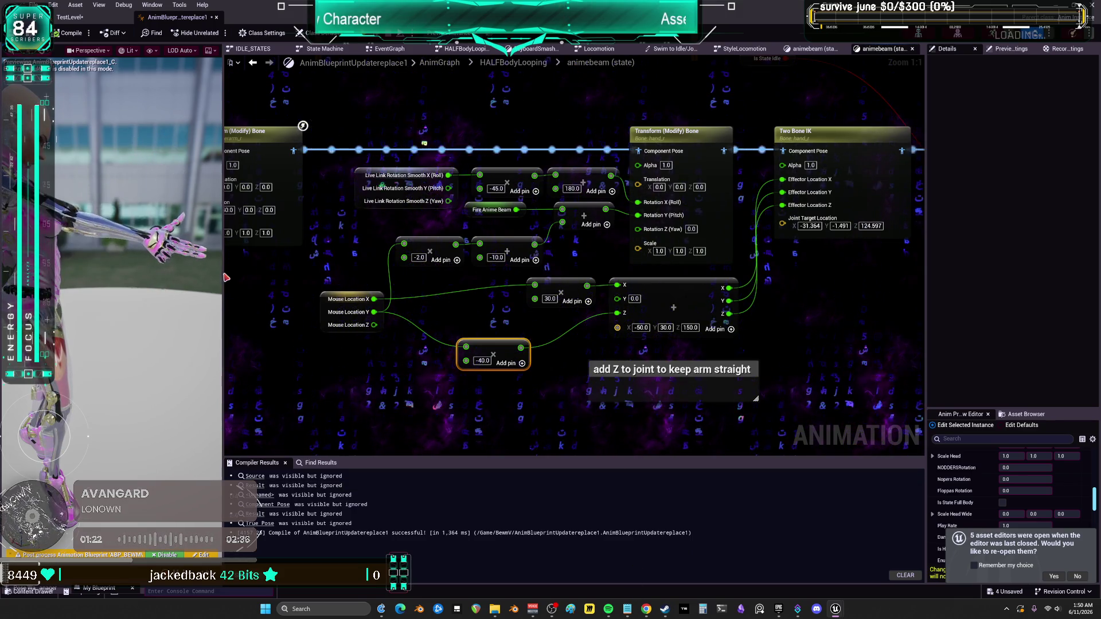
pyautogui.moveTo(224, 502); pyautogui.dragTo(536, 502)
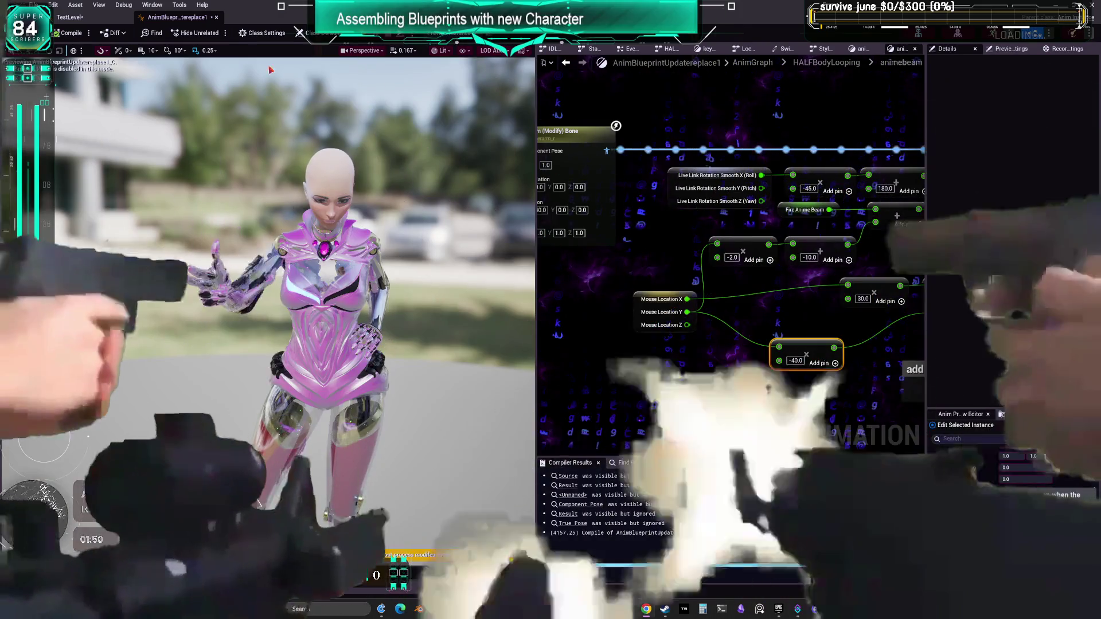
pyautogui.rightClick(648, 205)
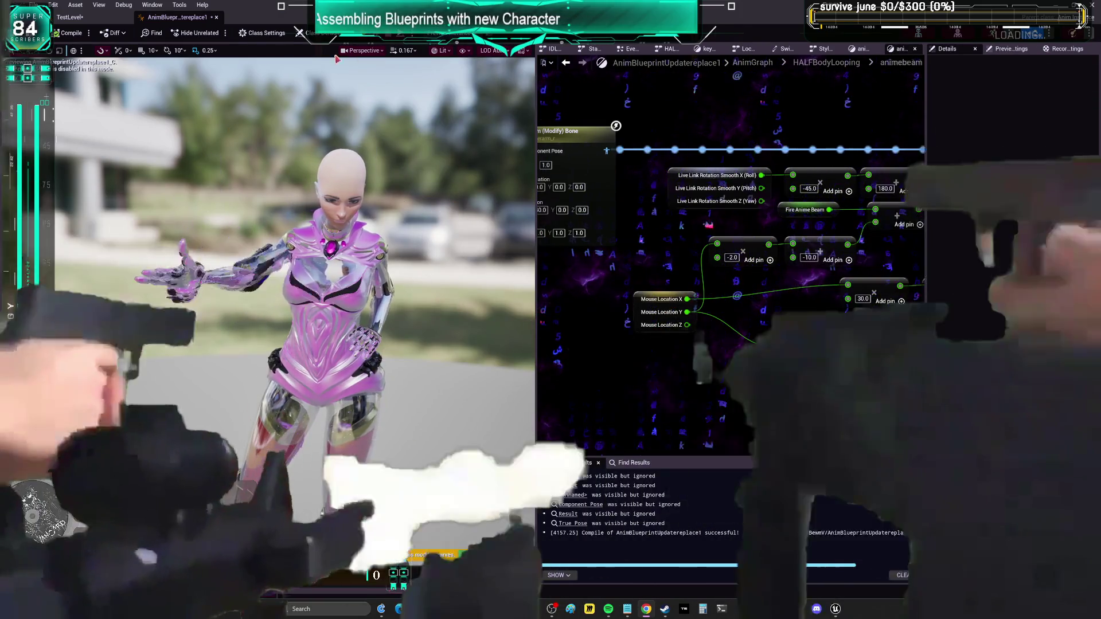
pyautogui.click(661, 139)
pyautogui.write('-40')
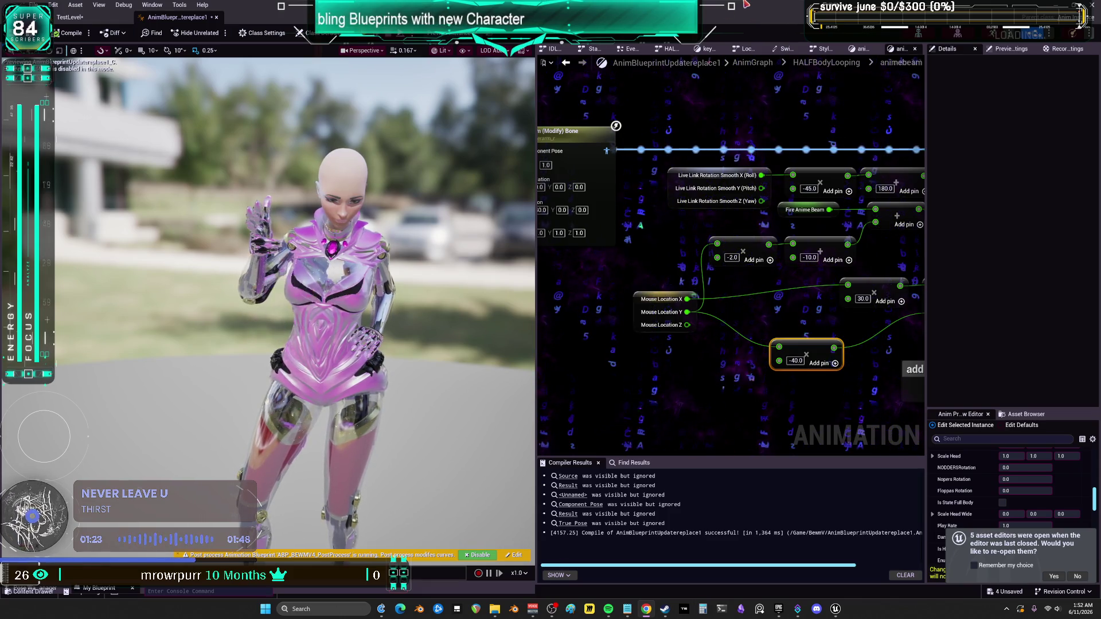
# Step: Change the Add node's 30.0 constant to 60.0 and recompile
pyautogui.moveTo(763, 295); pyautogui.dragTo(646, 285)
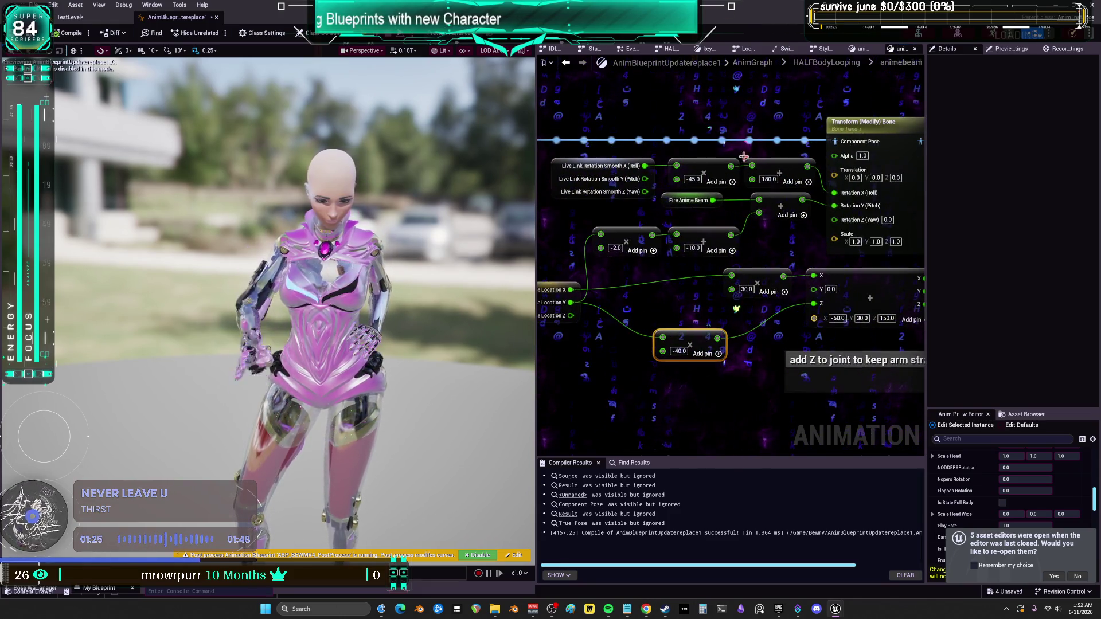
pyautogui.click(752, 288)
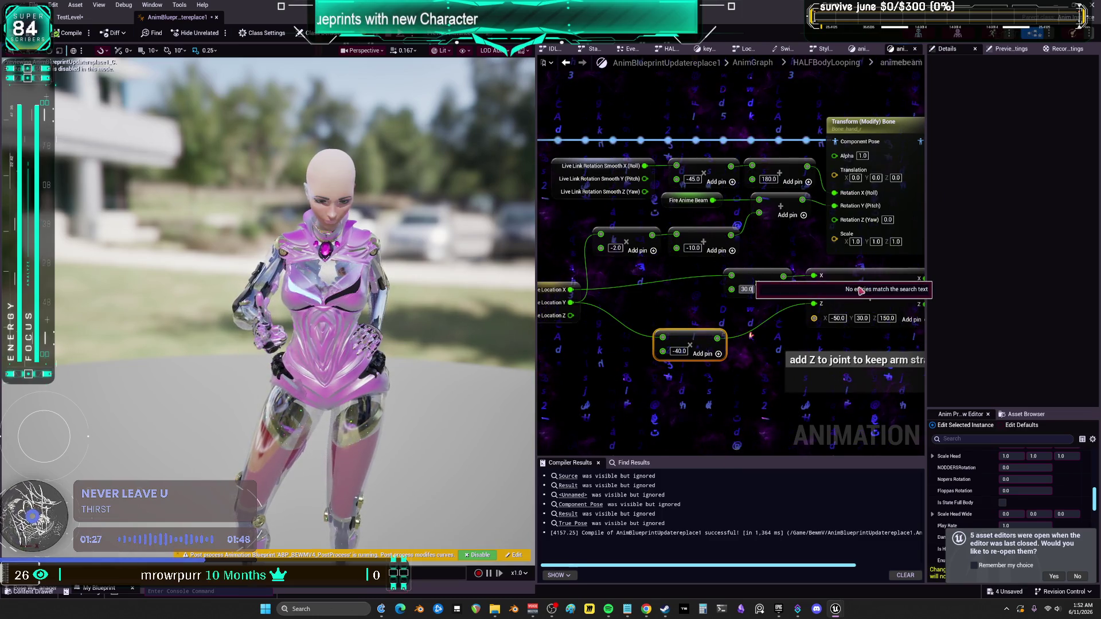
pyautogui.write('60')
pyautogui.press('Return')
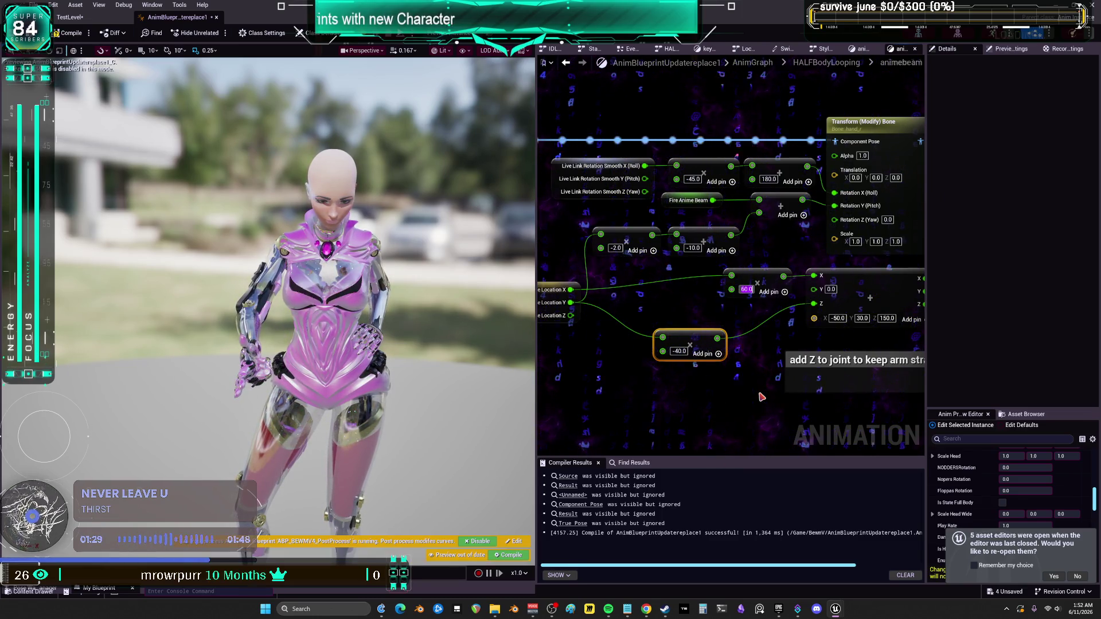
pyautogui.press('F7')
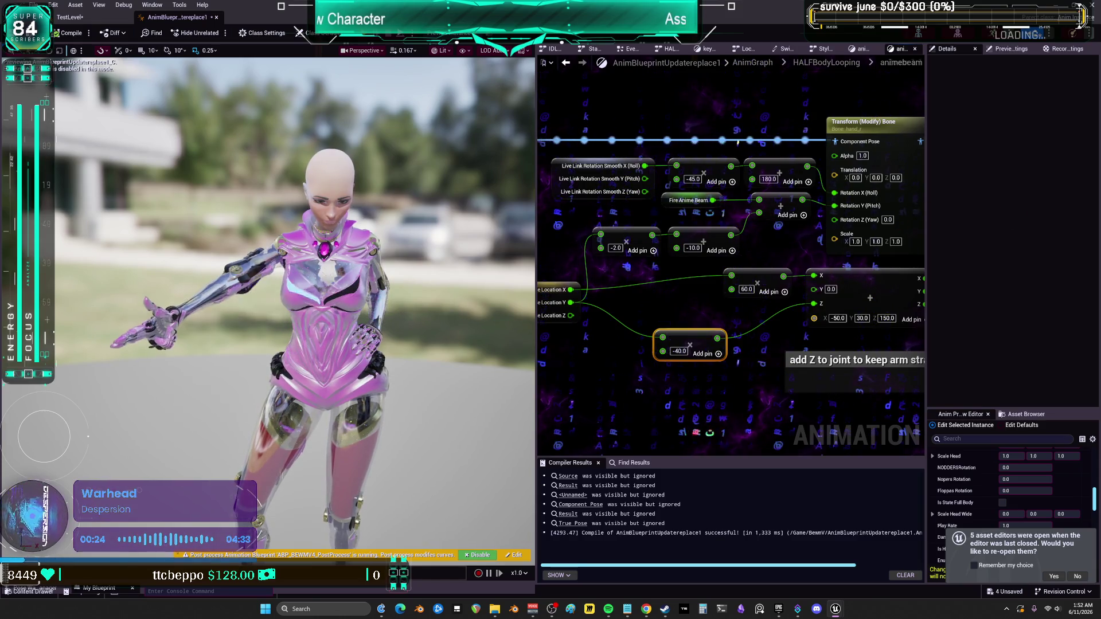
# Step: Change the vector's X from -50.0 to -80.0 and recompile
pyautogui.moveTo(832, 323); pyautogui.dragTo(755, 315)
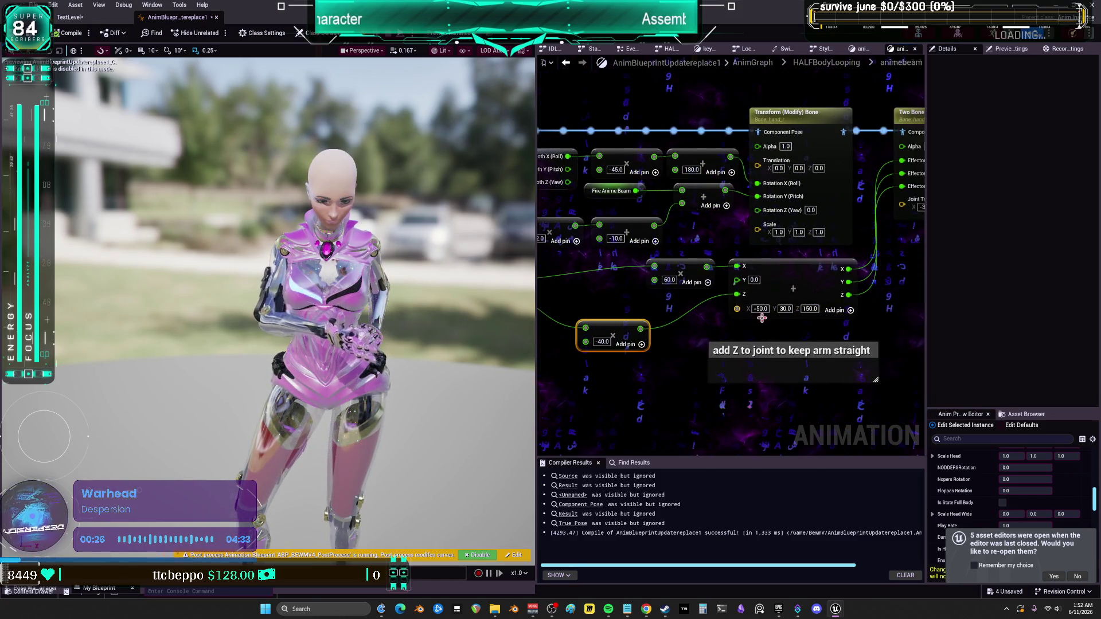
pyautogui.click(756, 310)
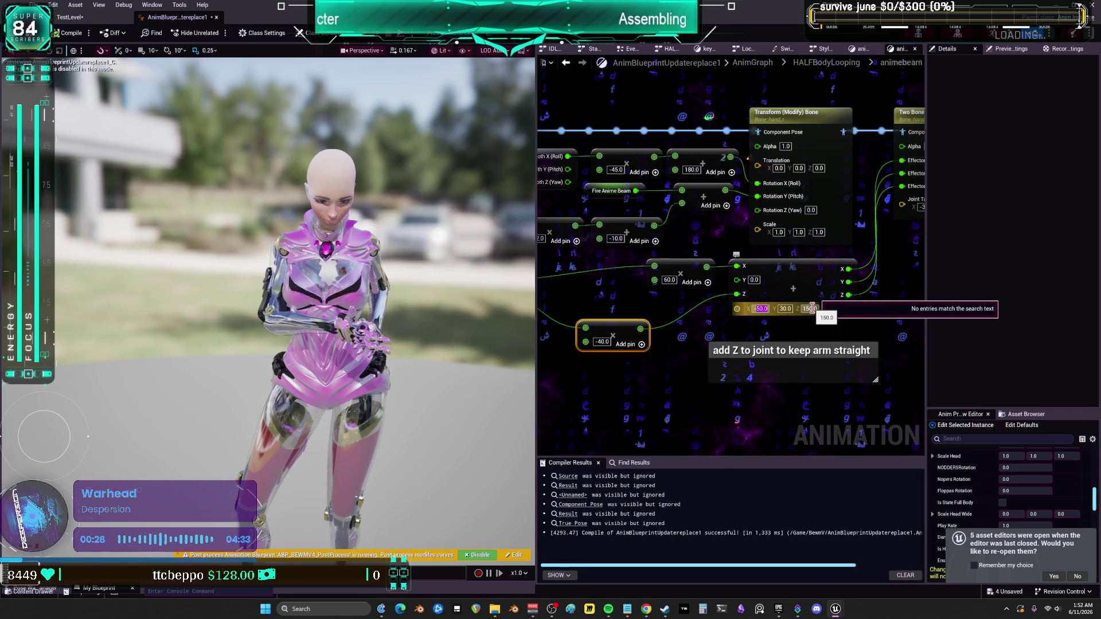
pyautogui.write('-80')
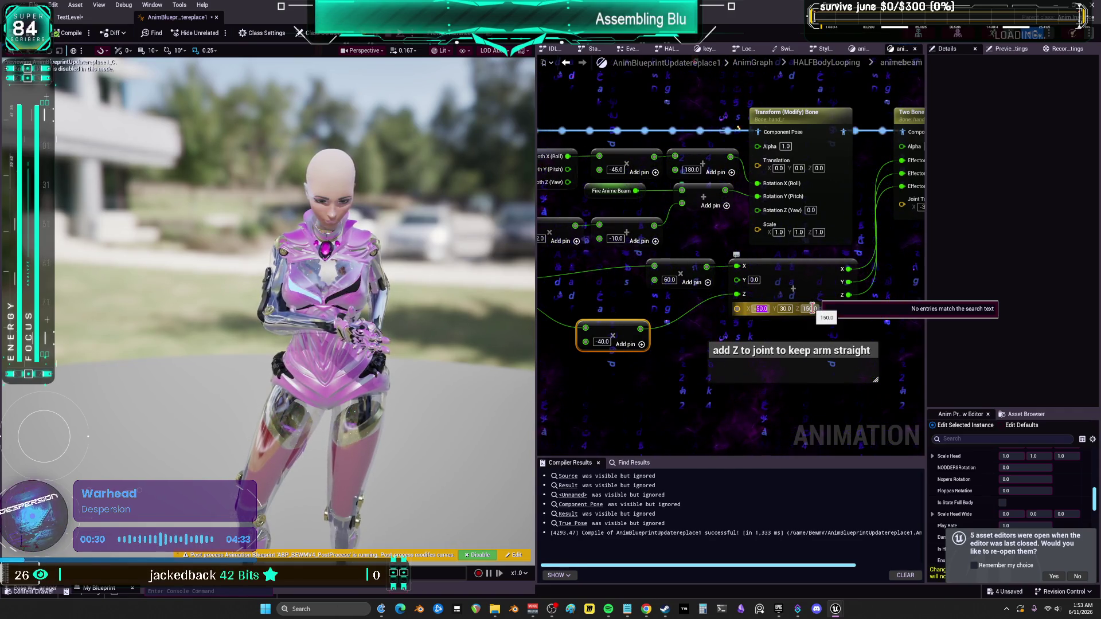
pyautogui.press('Return')
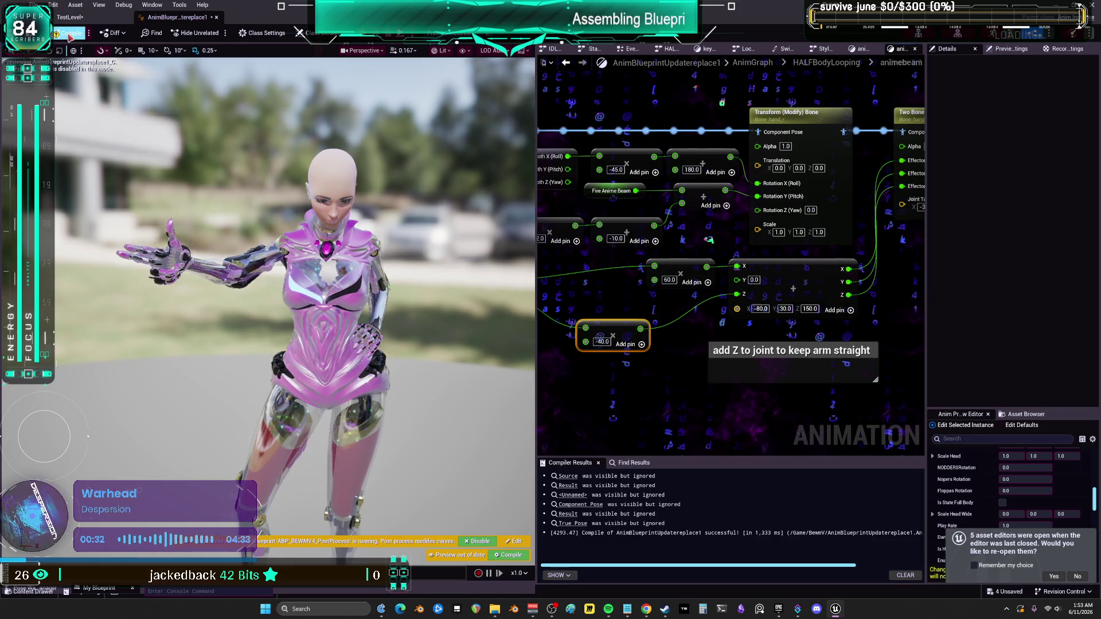
pyautogui.click(69, 33)
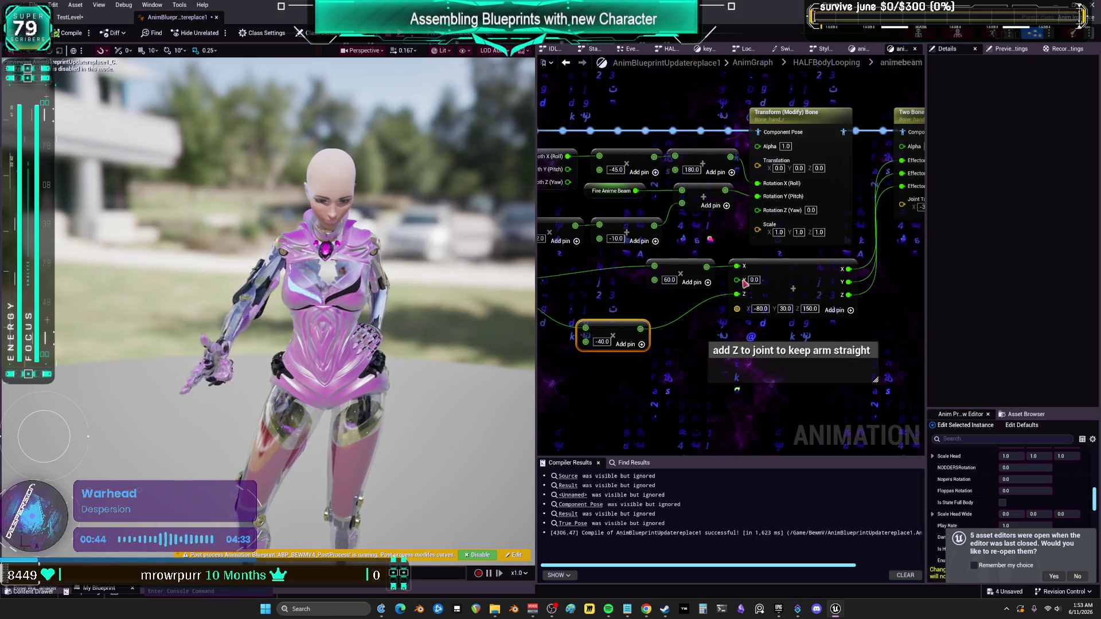
# Step: Undo the vector X change back to -50.0 and recompile
pyautogui.moveTo(700, 346); pyautogui.dragTo(731, 343)
pyautogui.click(731, 342)
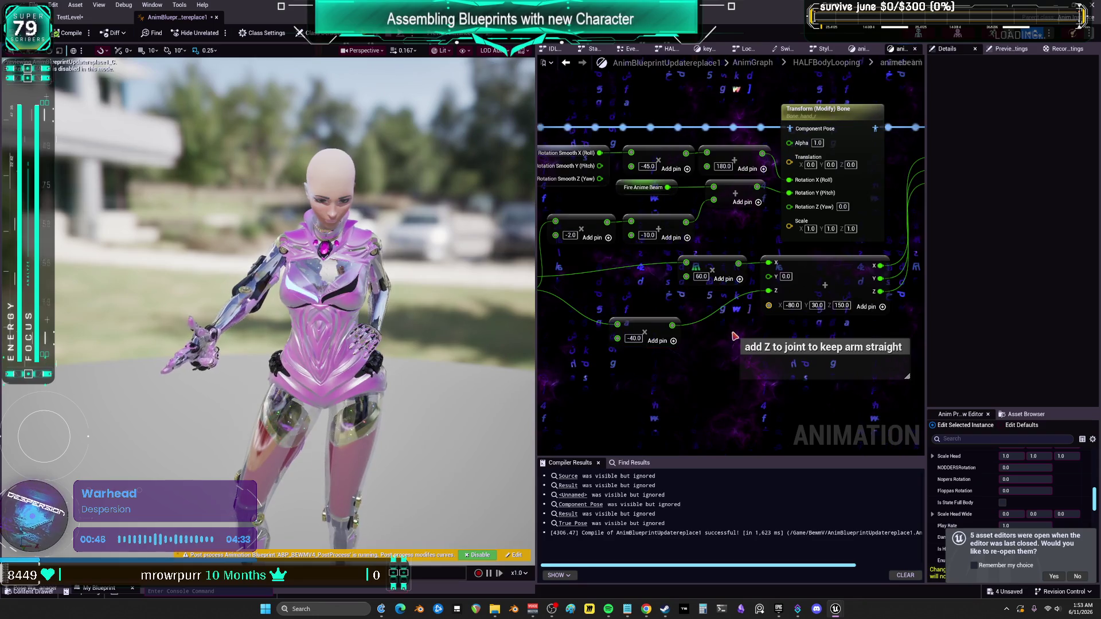
pyautogui.hotkey('ctrl', 'z')
pyautogui.hotkey('ctrl', 'z')
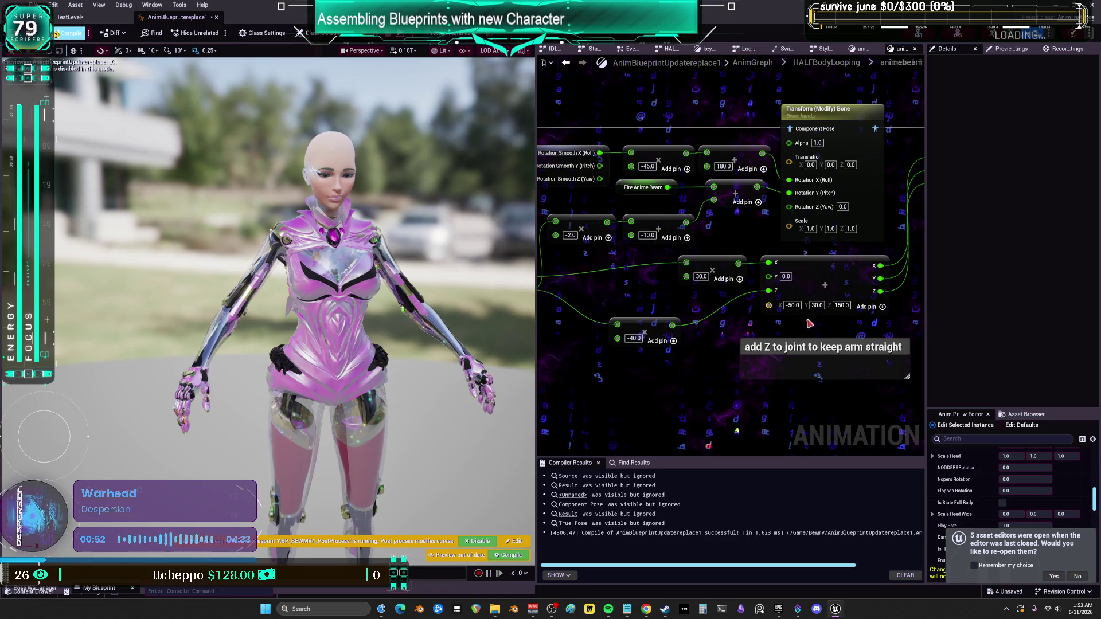
pyautogui.press('F7')
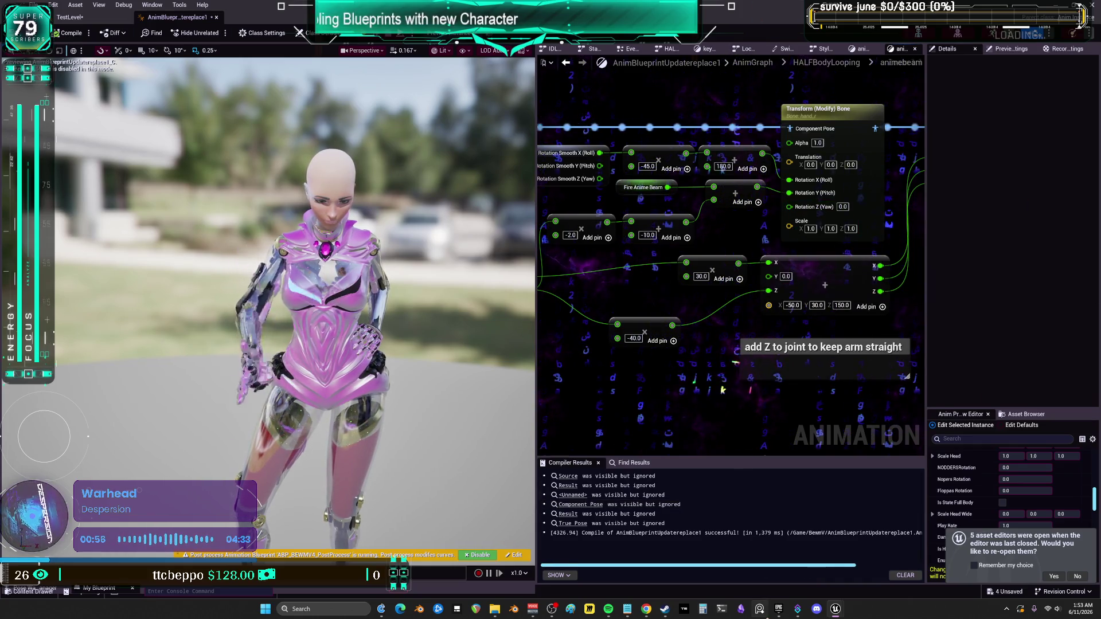
# Step: Set the lower Add constant to -55.0 and the vector Z to 175.0, then recompile
pyautogui.click(633, 338)
pyautogui.write('-55')
pyautogui.press('Return')
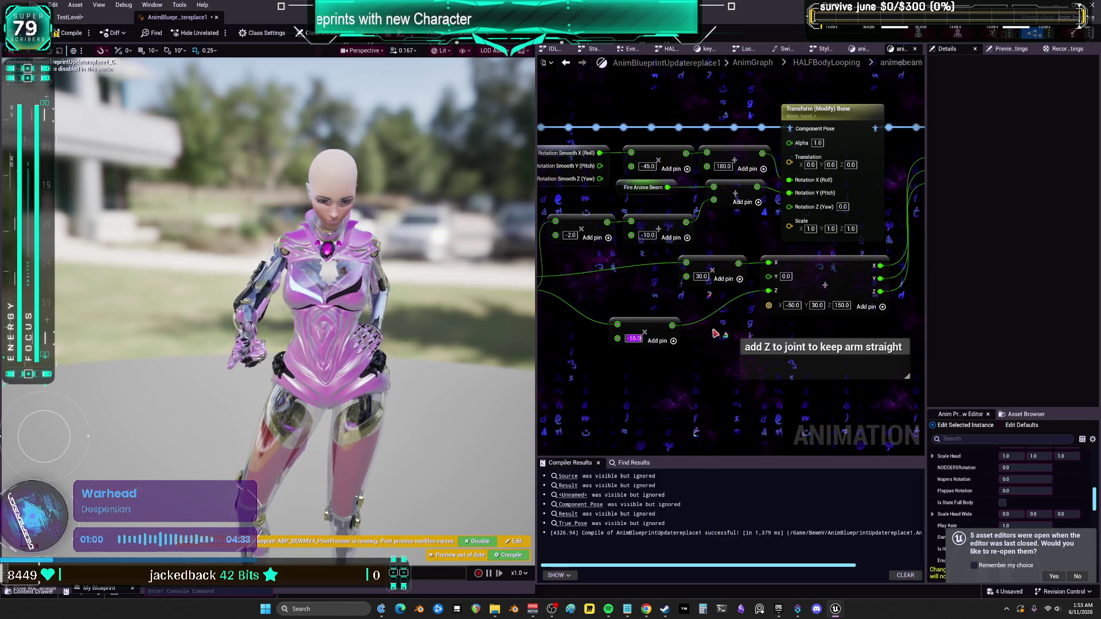
pyautogui.click(839, 305)
pyautogui.write('175')
pyautogui.press('Return')
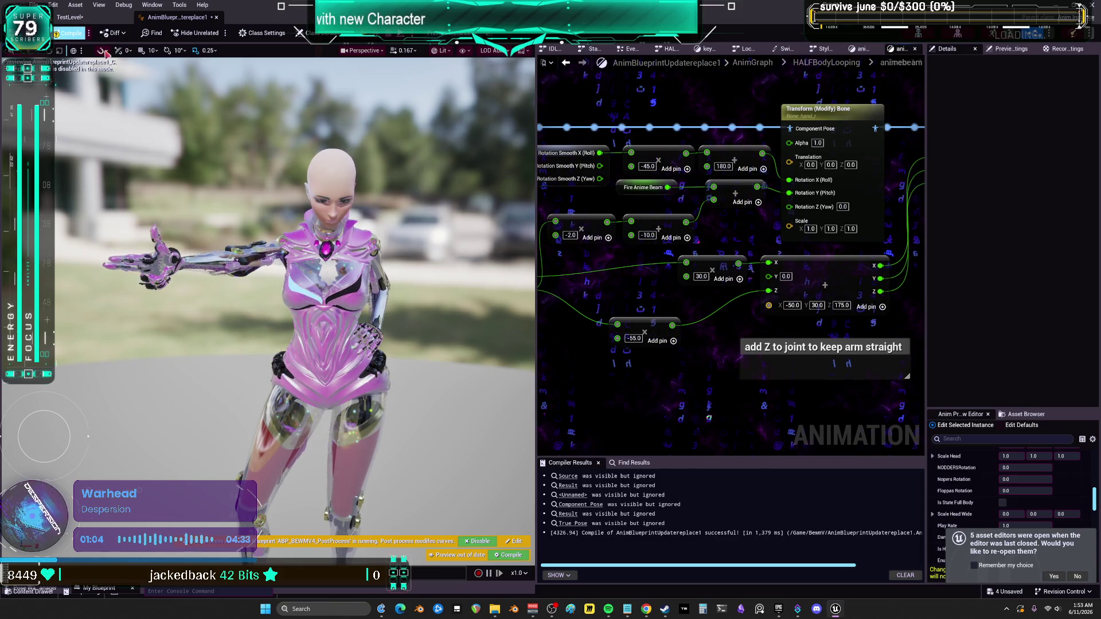
pyautogui.click(69, 32)
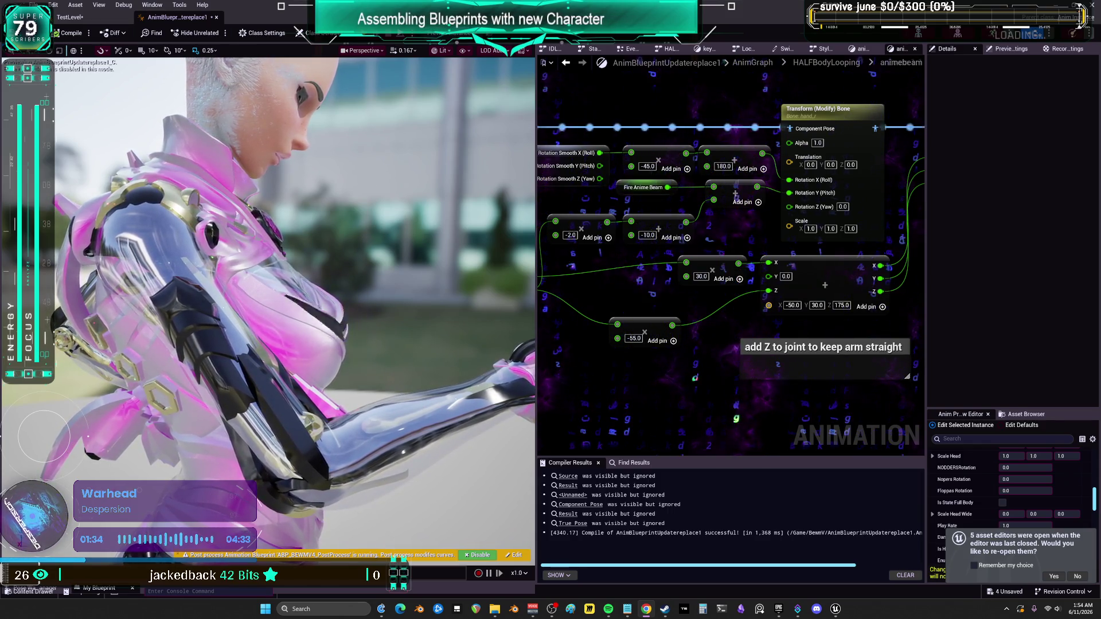
# Step: On the Two Bone IK node, set Twist Axis to 0, 1, 0 and enable In Local Space
pyautogui.moveTo(997, 103); pyautogui.dragTo(752, 125)
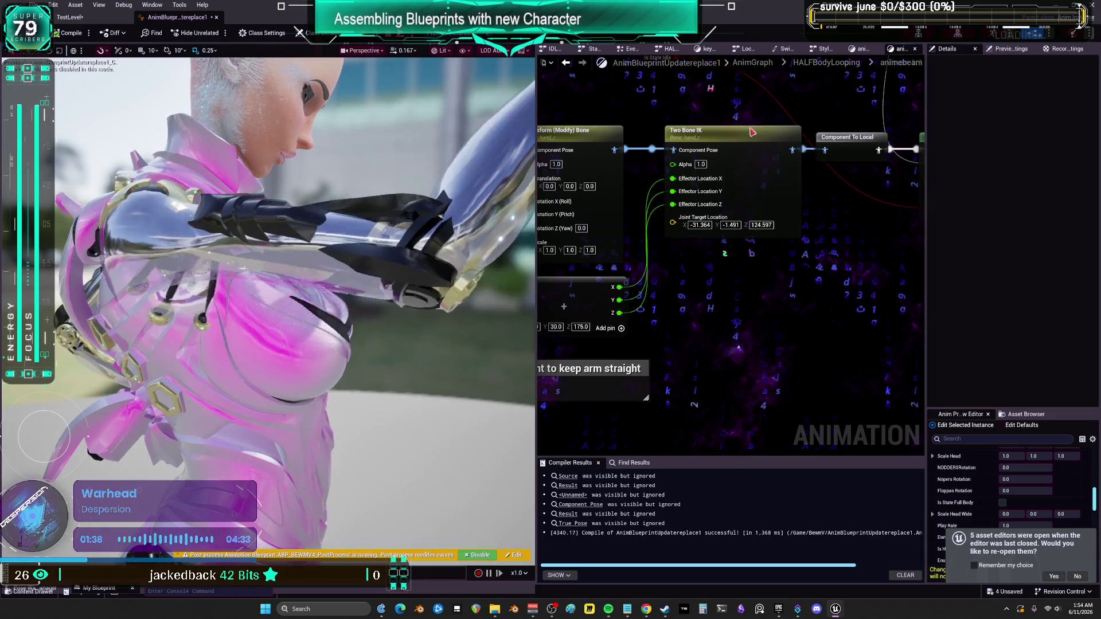
pyautogui.click(752, 128)
pyautogui.click(1013, 193)
pyautogui.click(1013, 194)
pyautogui.click(1013, 205)
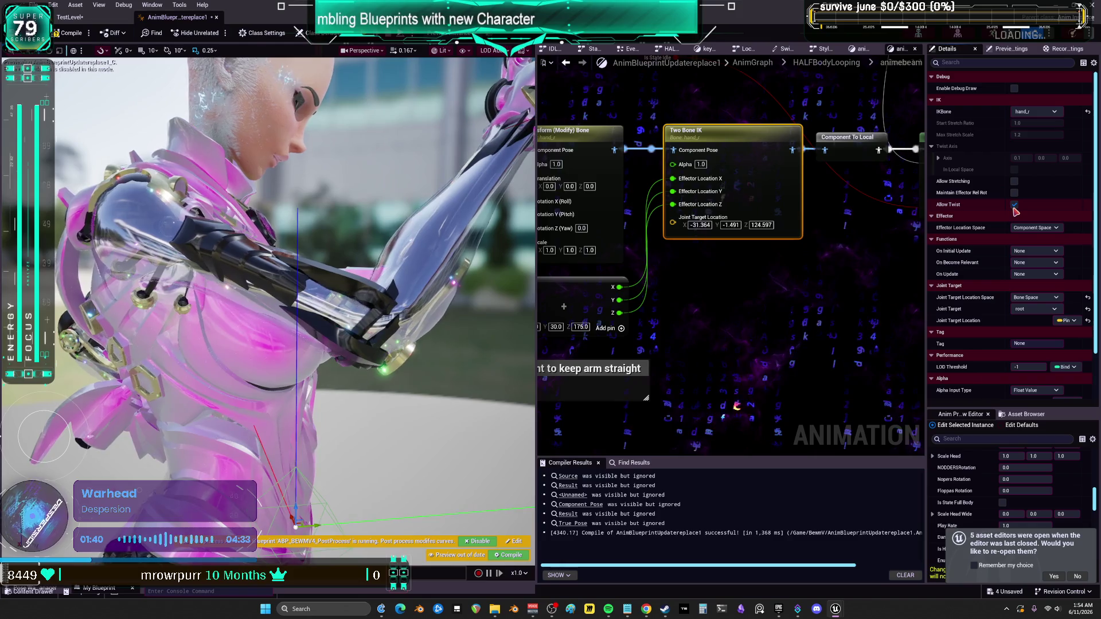
pyautogui.click(1014, 205)
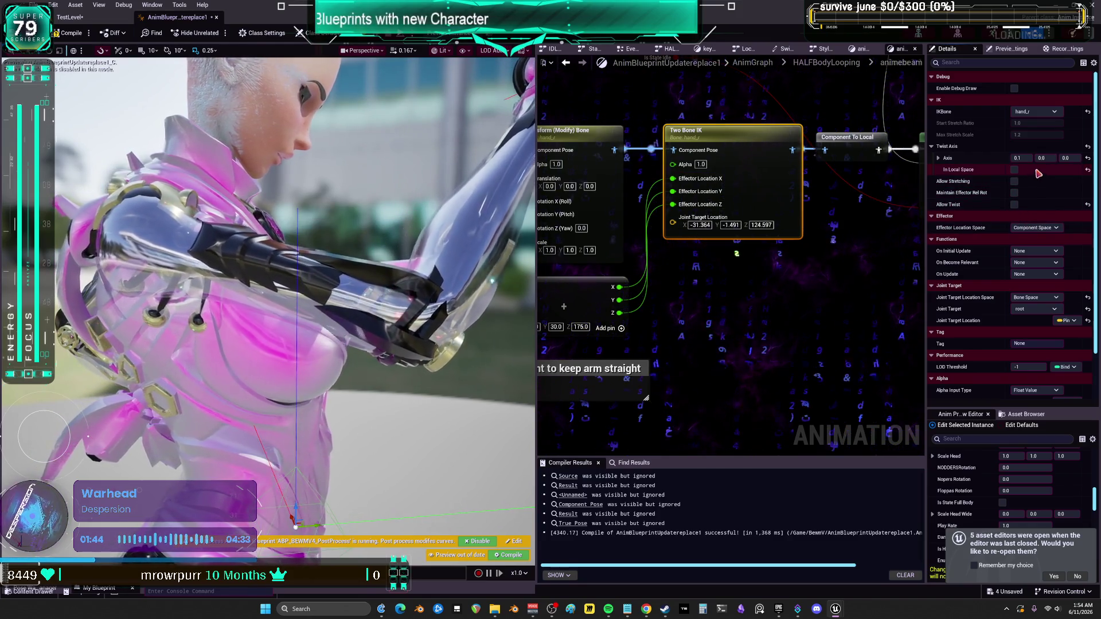
pyautogui.write('1')
pyautogui.click(1016, 157)
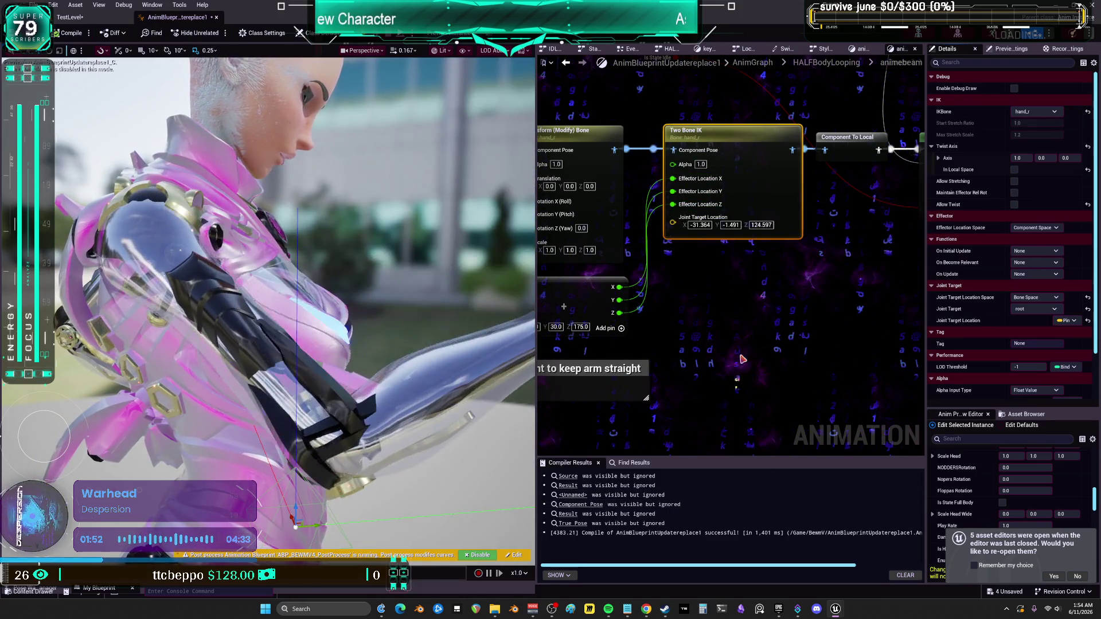
pyautogui.click(1017, 158)
pyautogui.write('0')
pyautogui.press('Tab')
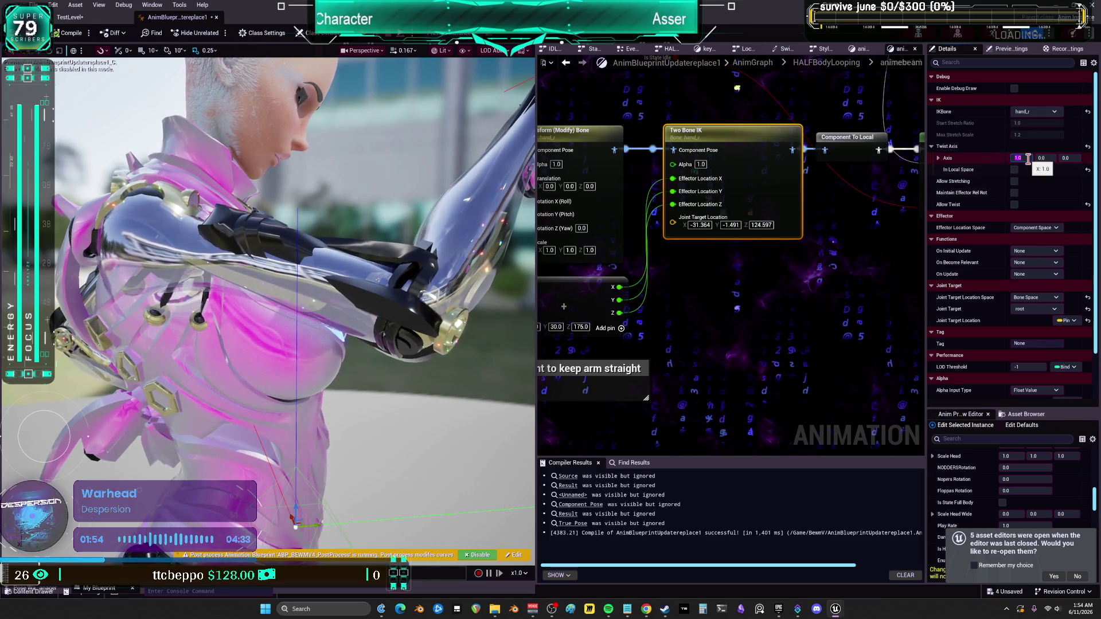
pyautogui.write('1.0')
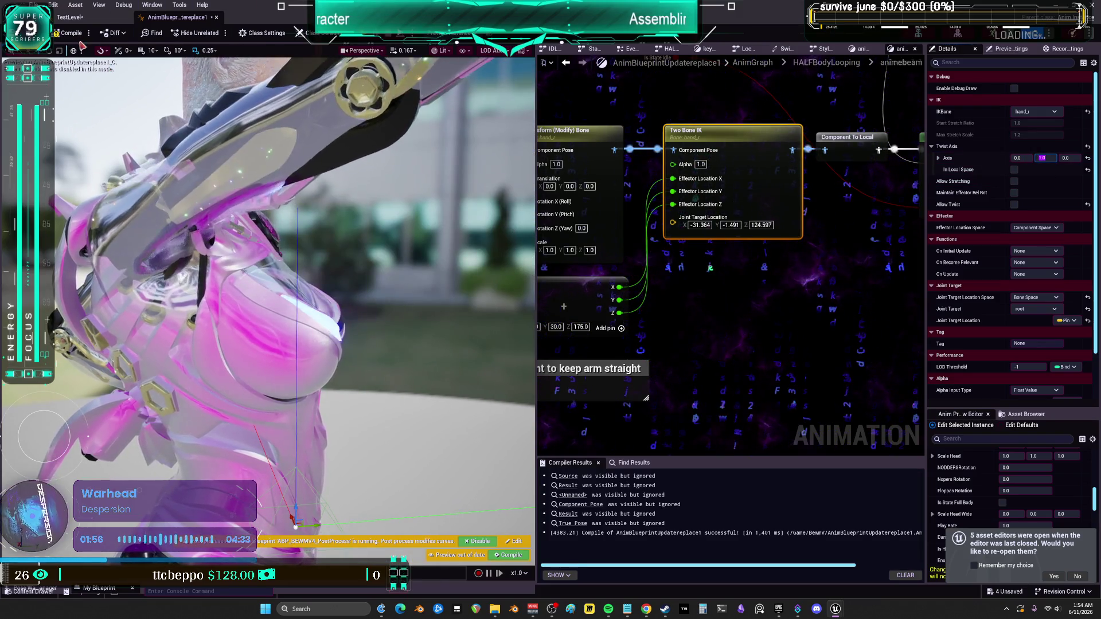
pyautogui.click(1014, 169)
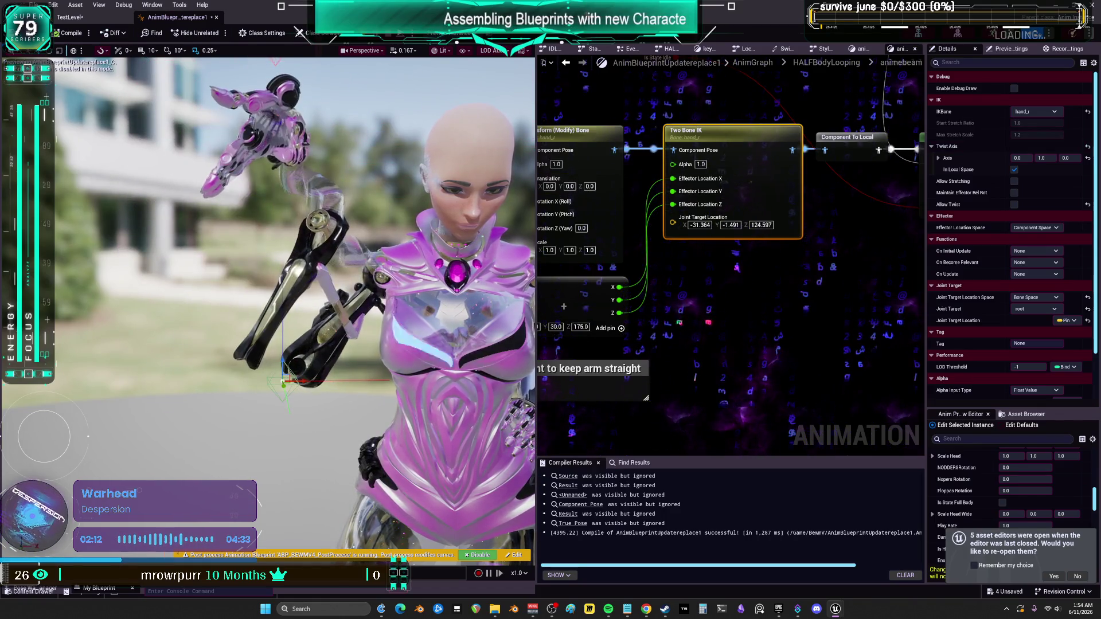
# Step: Set the twist axis Y to -1 and recompile
pyautogui.click(1042, 156)
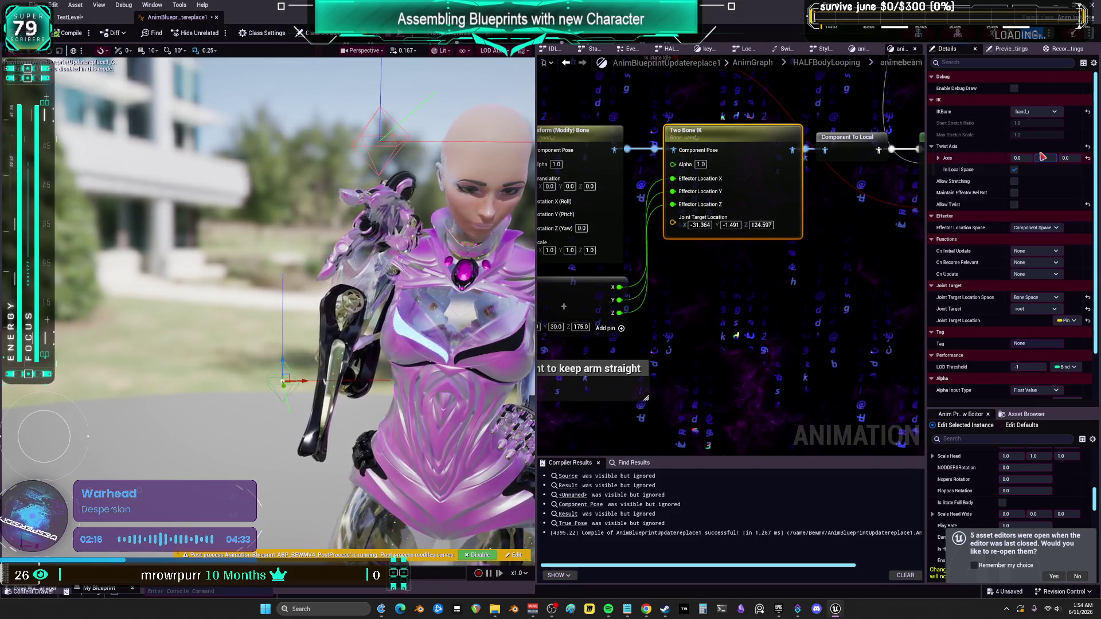
pyautogui.write('-1')
pyautogui.press('Return')
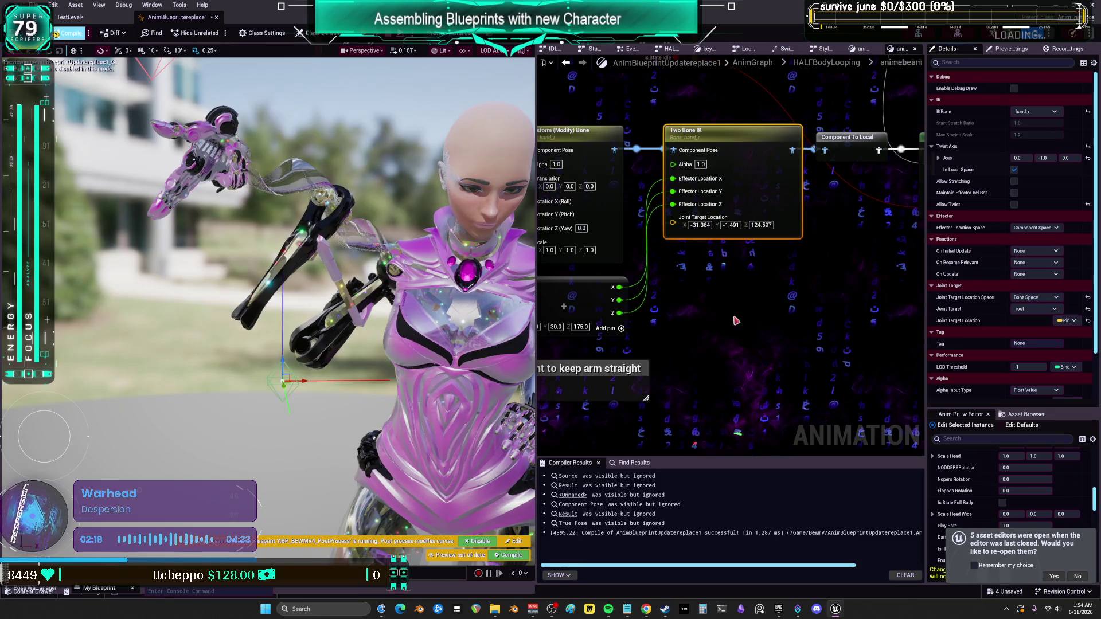
pyautogui.press('F7')
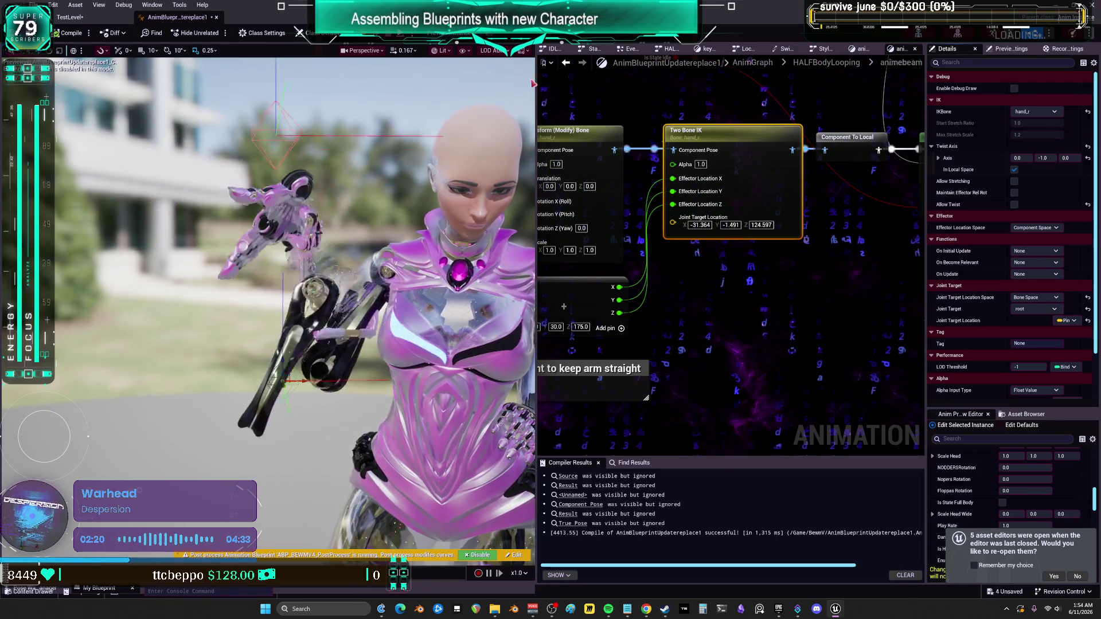
# Step: Try a twist axis with Y at 0 and Z at 1, and recompile
pyautogui.click(1042, 157)
pyautogui.write('0')
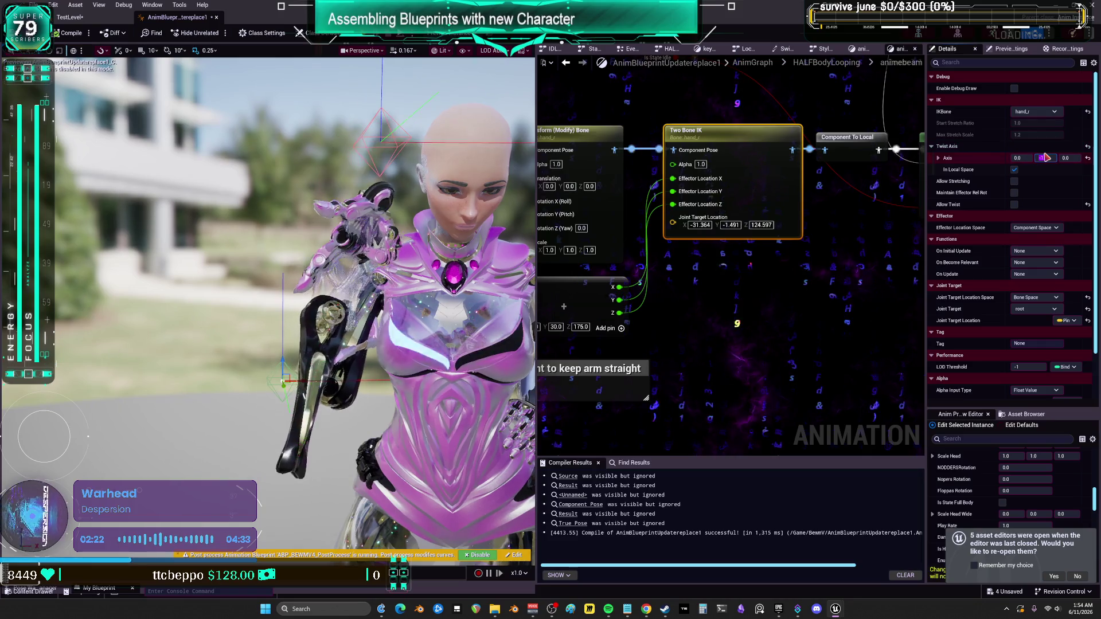
pyautogui.press('Tab')
pyautogui.write('1')
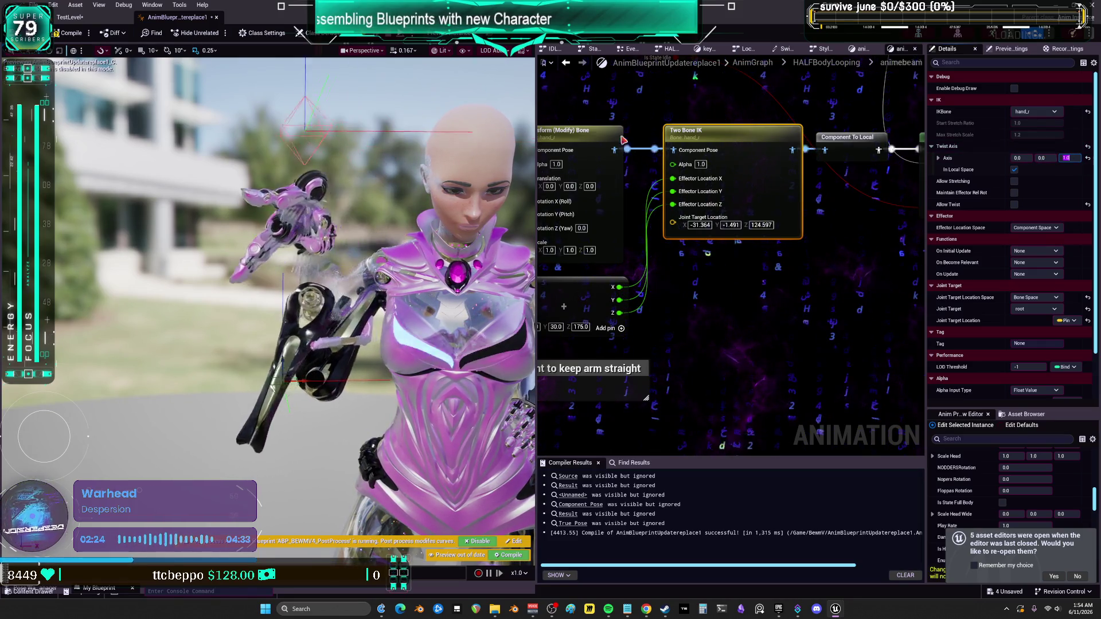
pyautogui.press('Return')
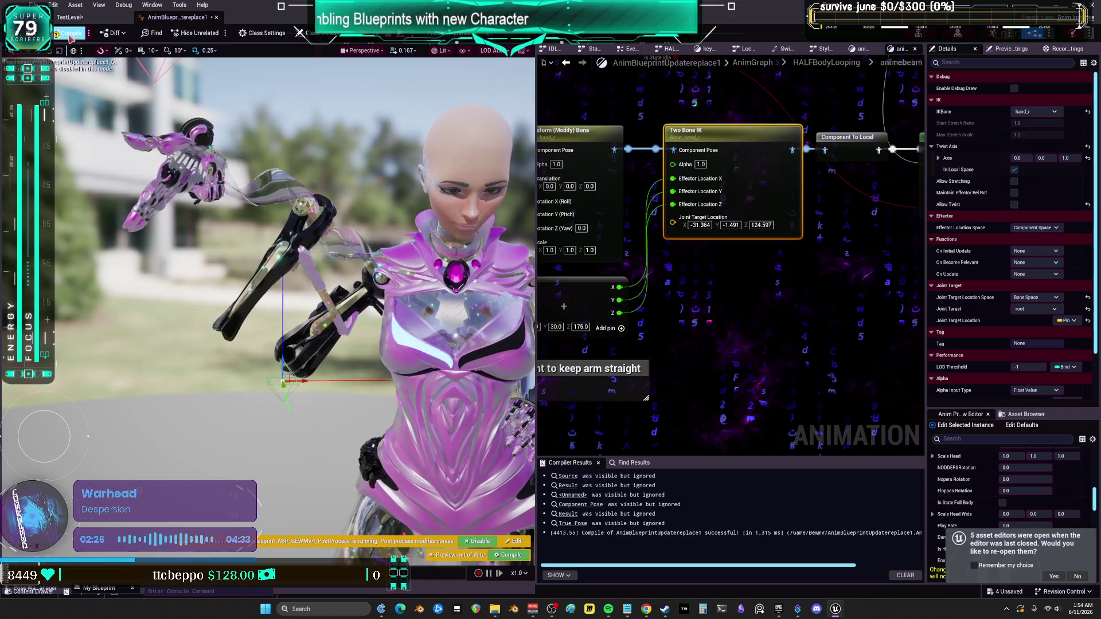
pyautogui.press('F7')
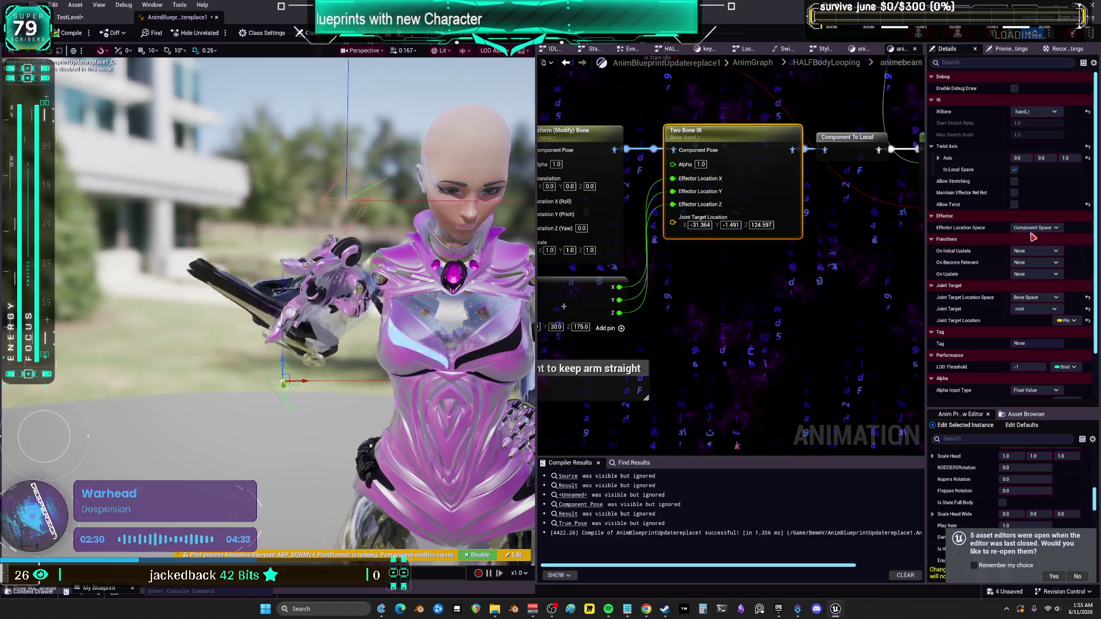
# Step: Reset the twist axis Z and set the twist axis X to -1.0
pyautogui.click(1087, 159)
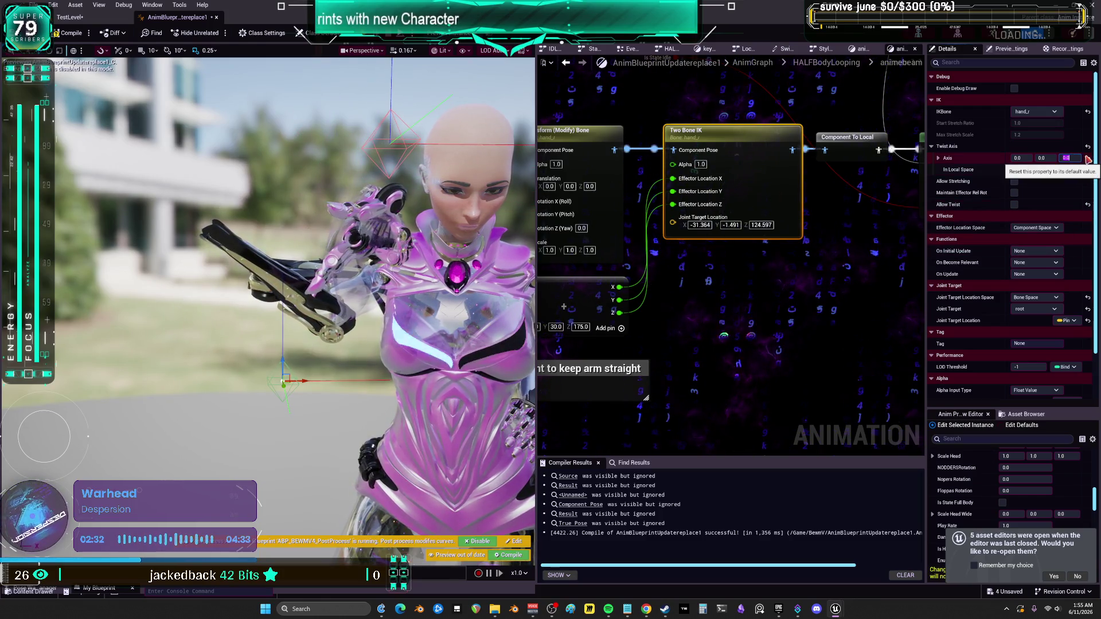
pyautogui.click(1020, 158)
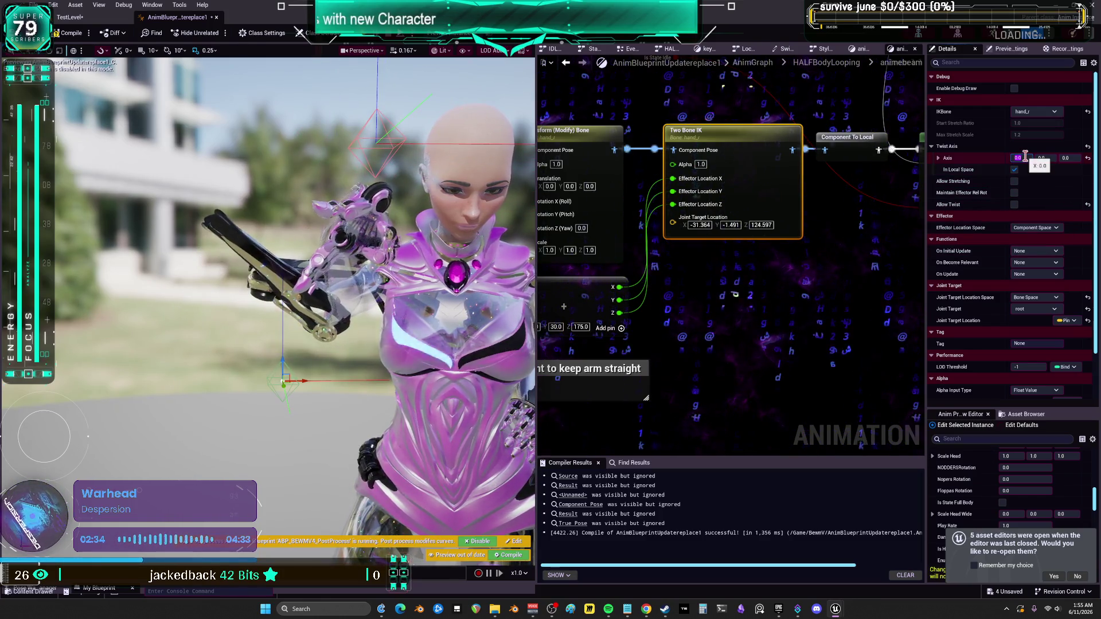
pyautogui.write('1')
pyautogui.press('Return')
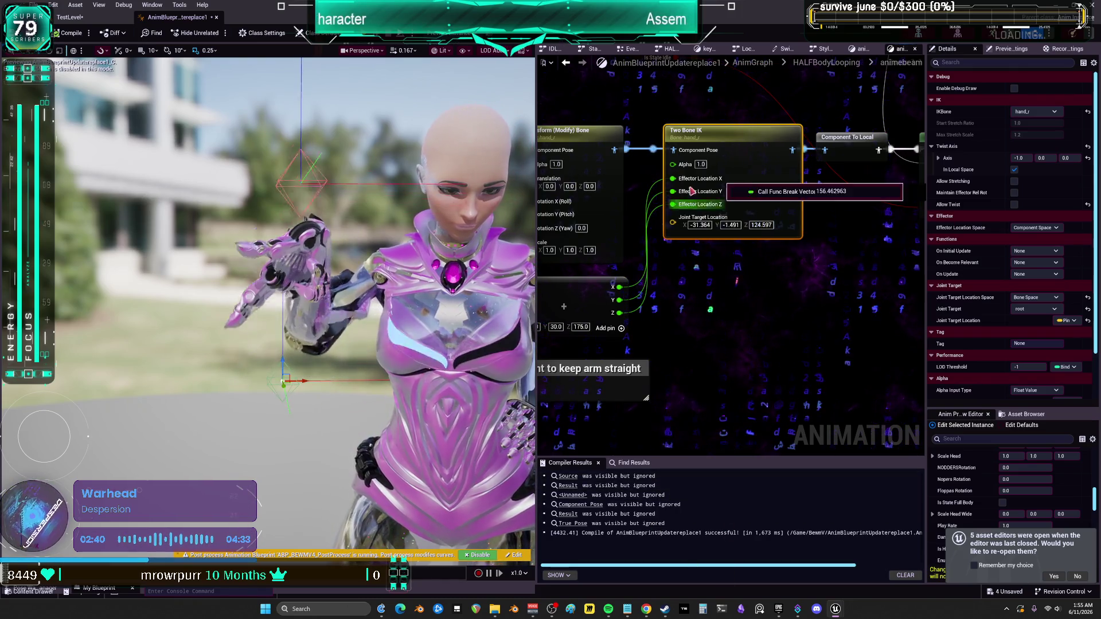
pyautogui.moveTo(273, 298)
pyautogui.mouseDown()
pyautogui.moveTo(223, 301)
pyautogui.moveTo(494, 309)
pyautogui.mouseUp()
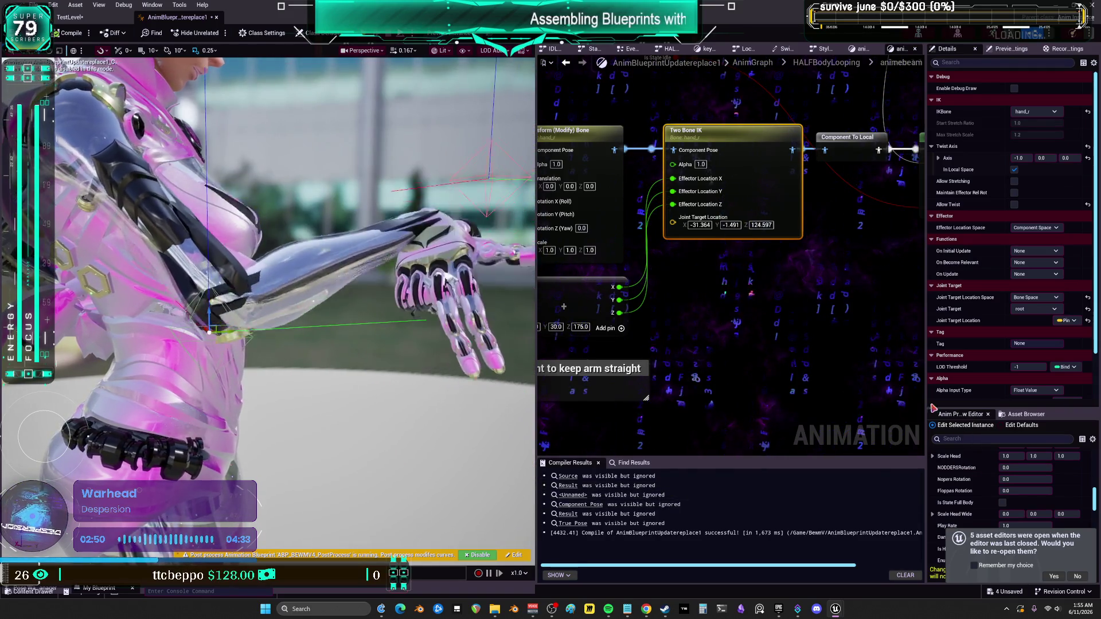
# Step: Turn on In Local Space and set the Two Bone IK twist axis X to 1.0
pyautogui.click(1014, 170)
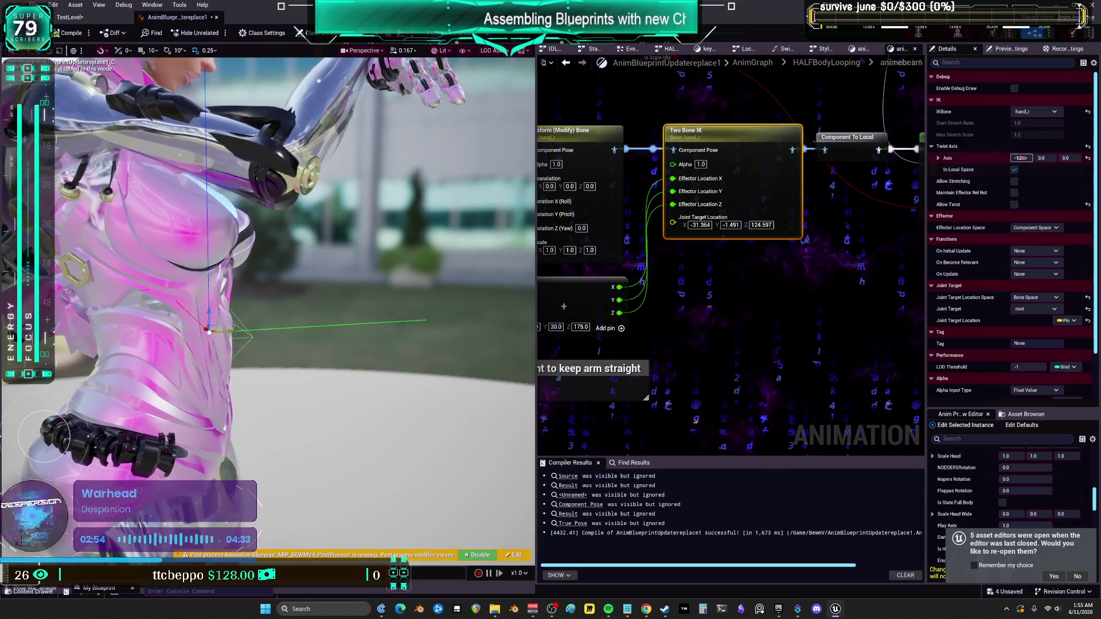
pyautogui.write('1')
pyautogui.press('Return')
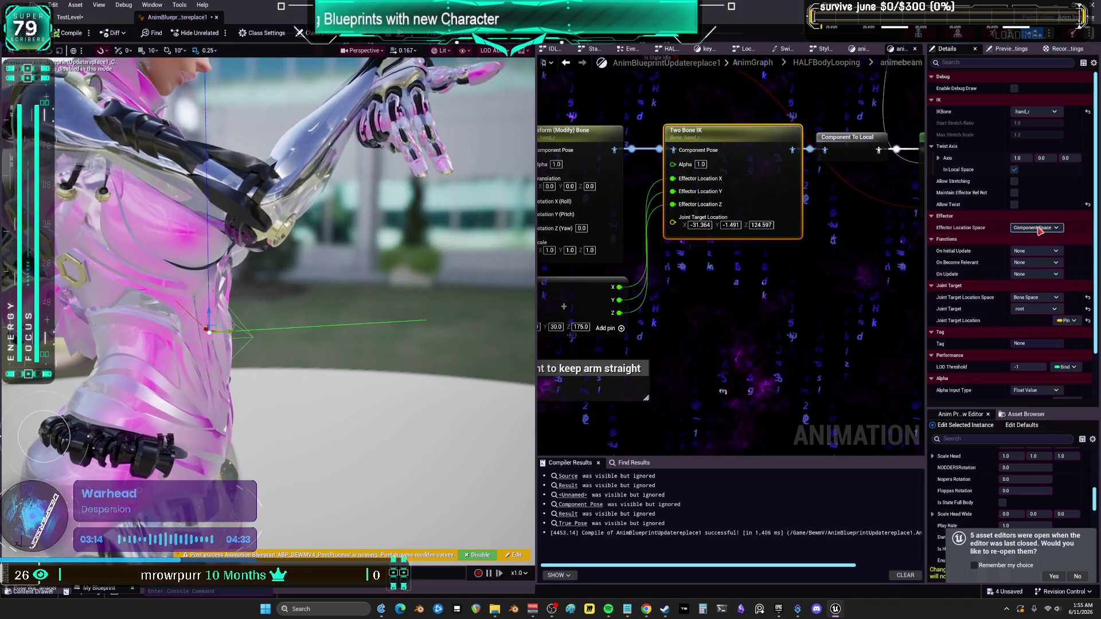
pyautogui.scroll(-2, 980, 312)
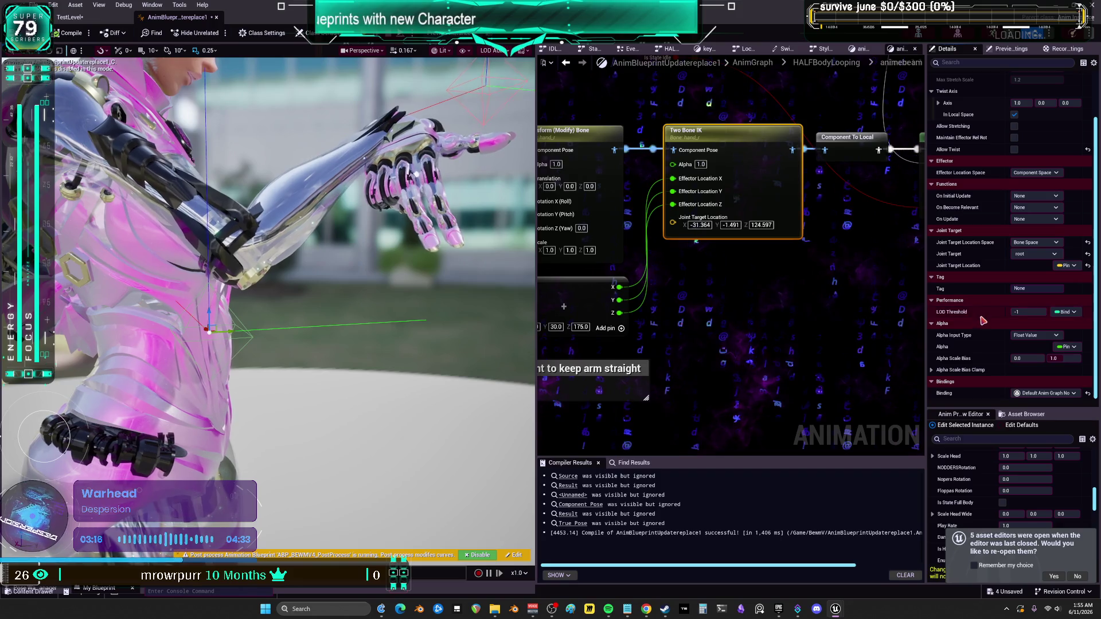
pyautogui.scroll(2, 982, 319)
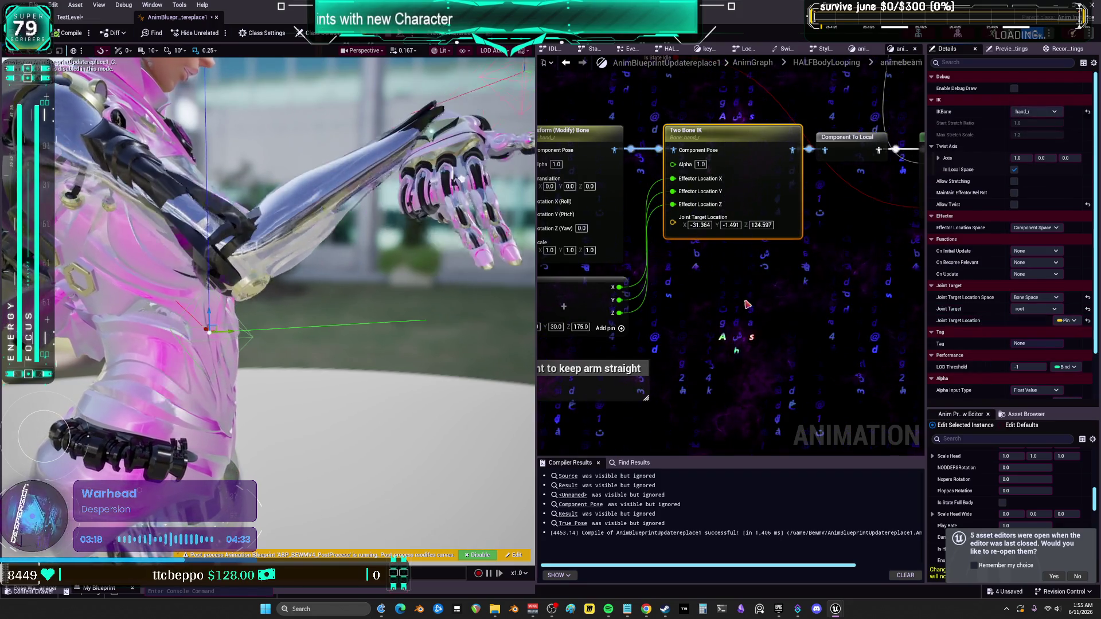
pyautogui.scroll(-3, 749, 305)
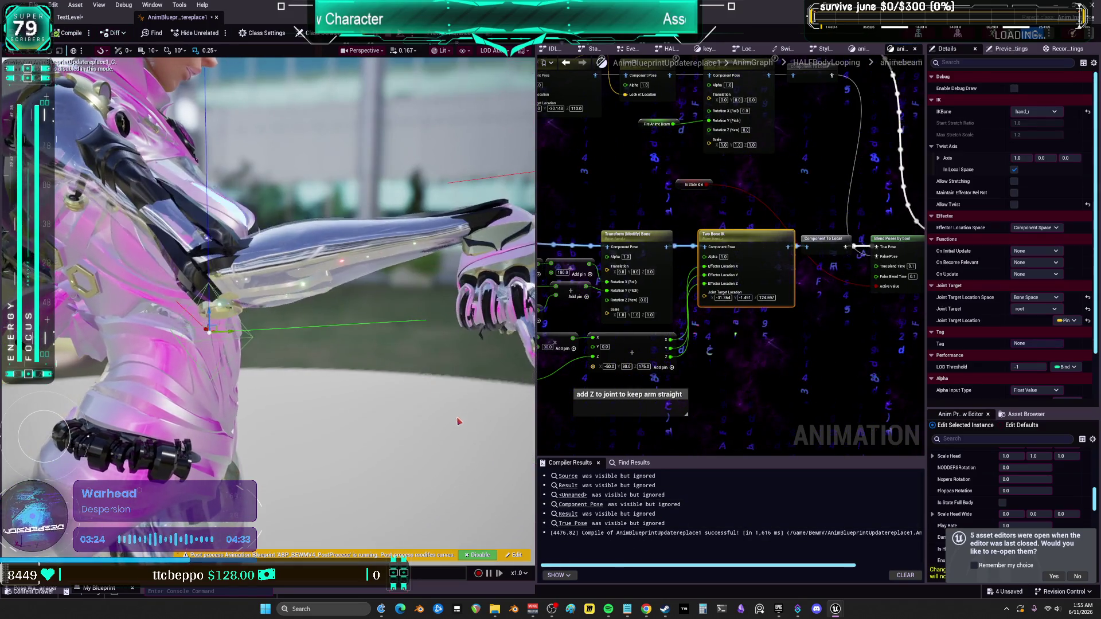
# Step: Enable Maintain Effector Rel Rot on the Two Bone IK and recompile the blueprint
pyautogui.click(1014, 193)
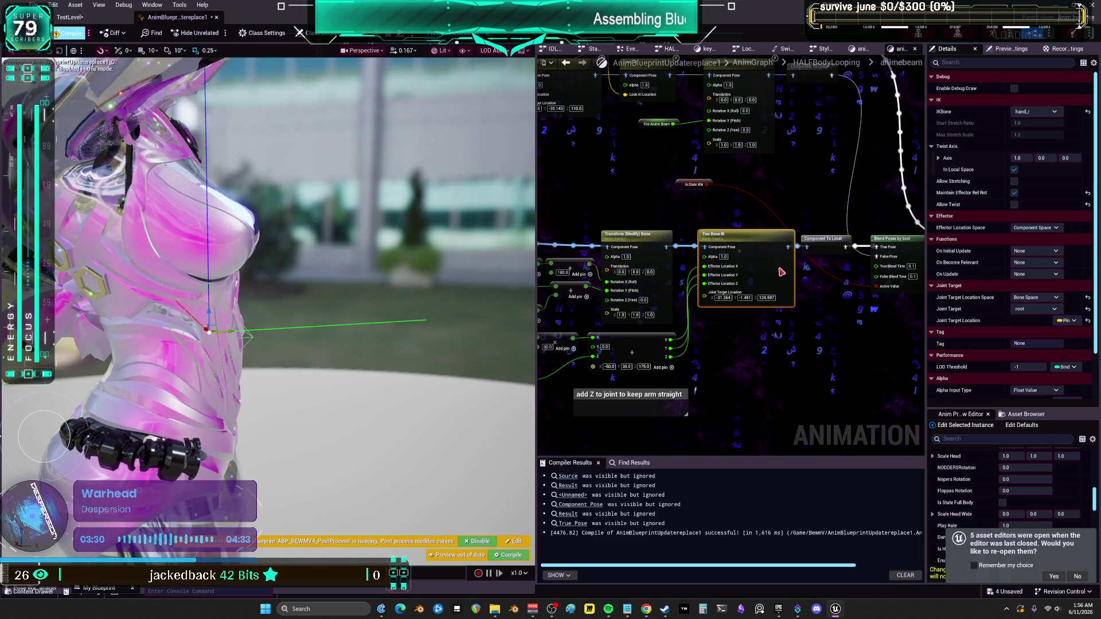
pyautogui.press('F7')
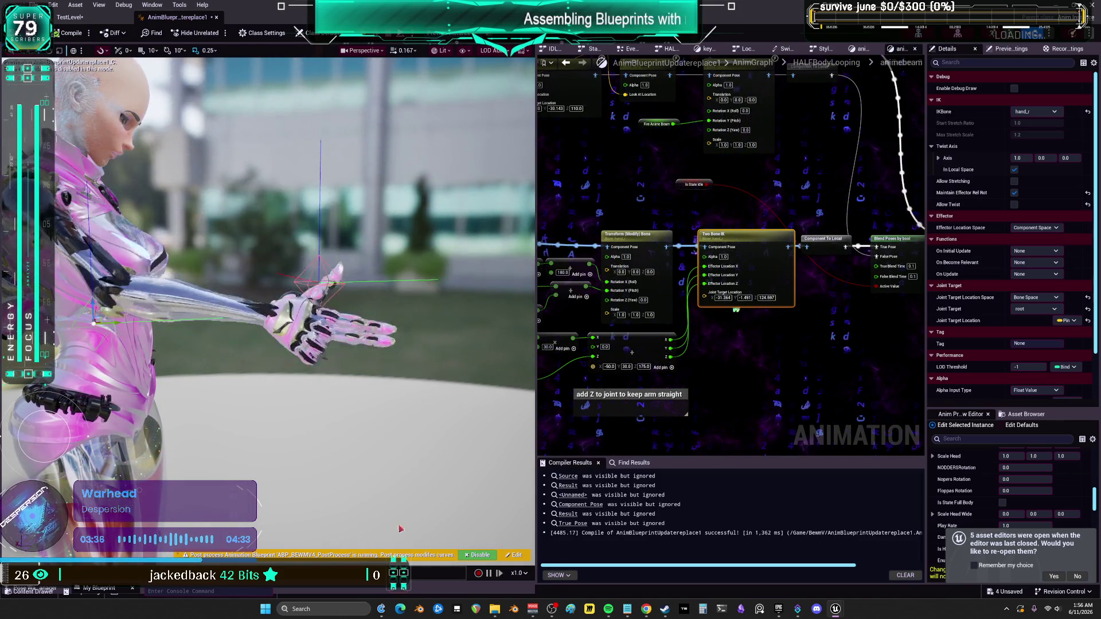
pyautogui.moveTo(369, 437); pyautogui.dragTo(453, 441)
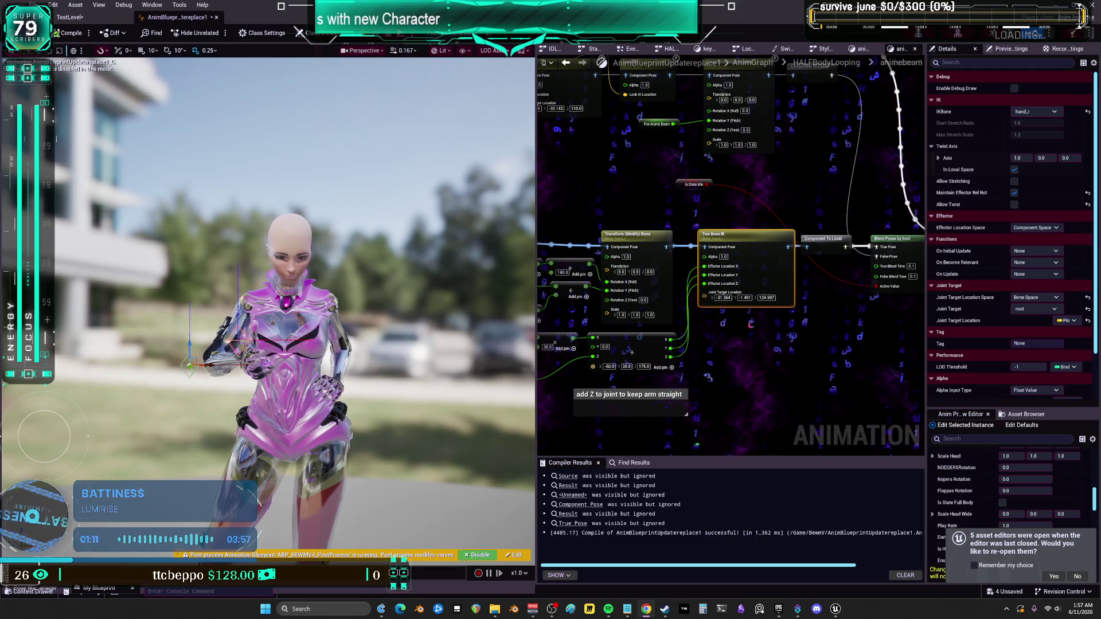
# Step: Return to the editor and shrink the preview viewport to widen the AnimGraph
pyautogui.click(534, 354)
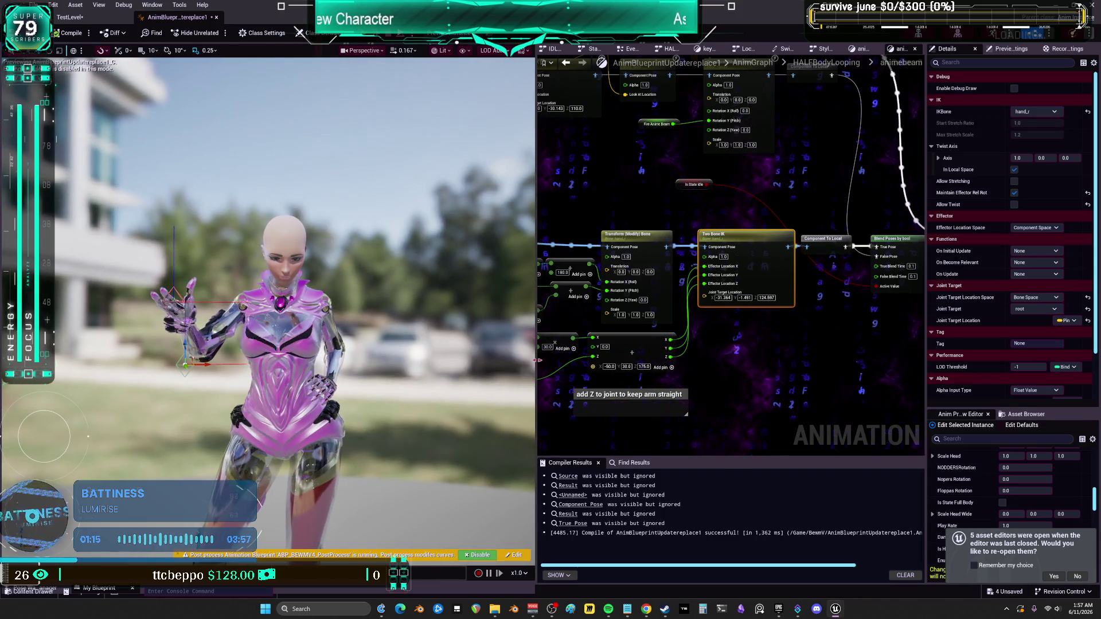
pyautogui.moveTo(538, 360); pyautogui.dragTo(391, 360)
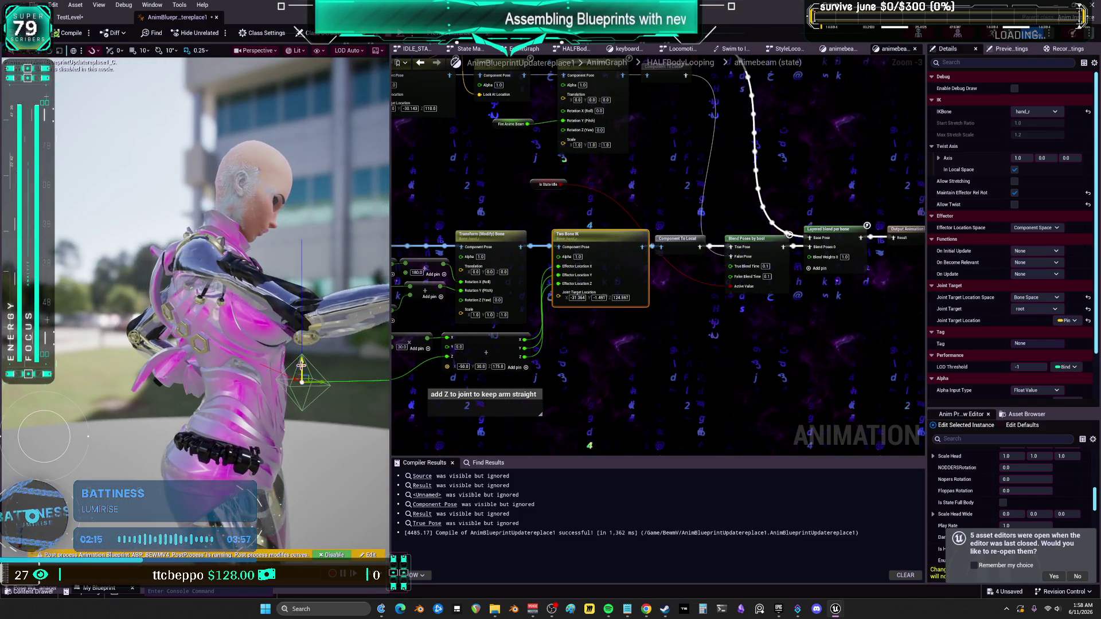
# Step: Raise the joint target Z to about 141, then duplicate the Transform (Modify) Bone node
pyautogui.moveTo(620, 298); pyautogui.dragTo(621, 297)
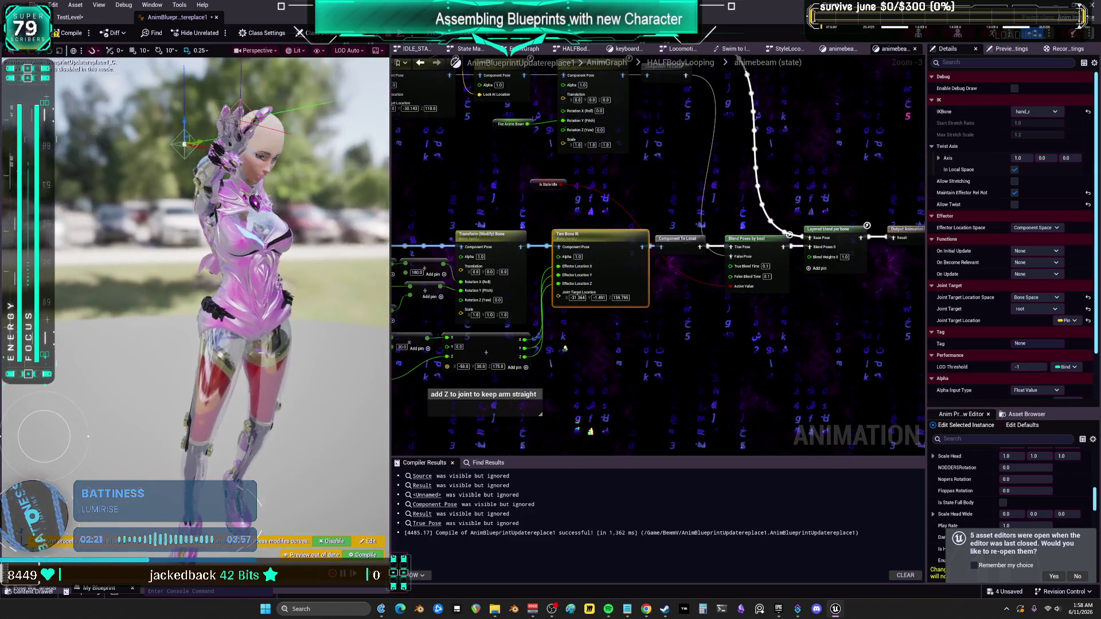
pyautogui.moveTo(358, 366); pyautogui.dragTo(358, 367)
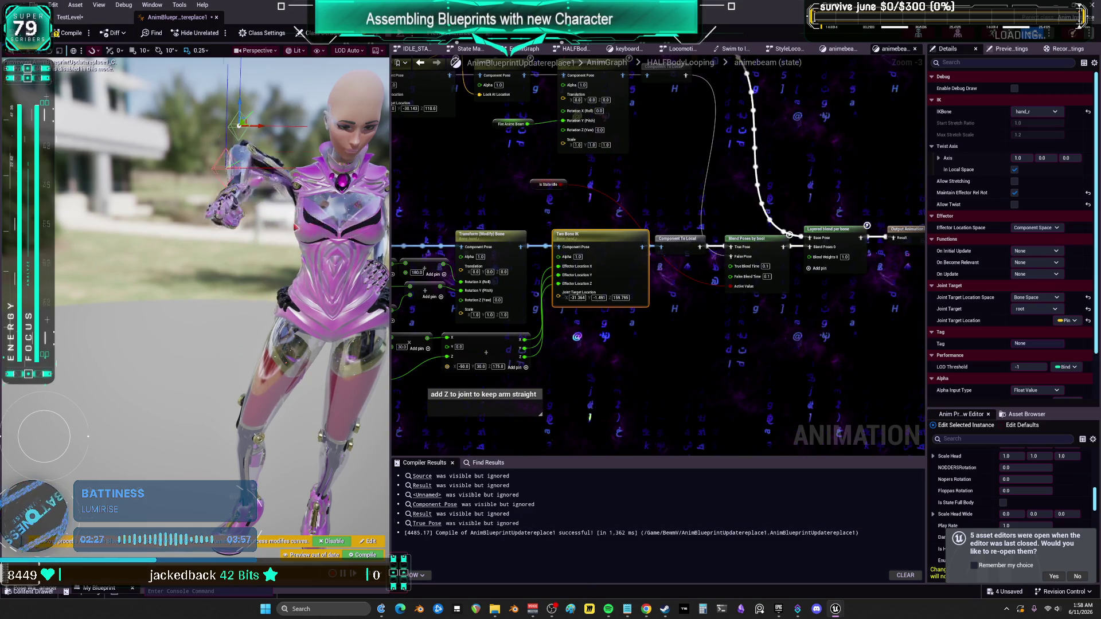
pyautogui.moveTo(305, 235); pyautogui.dragTo(306, 235)
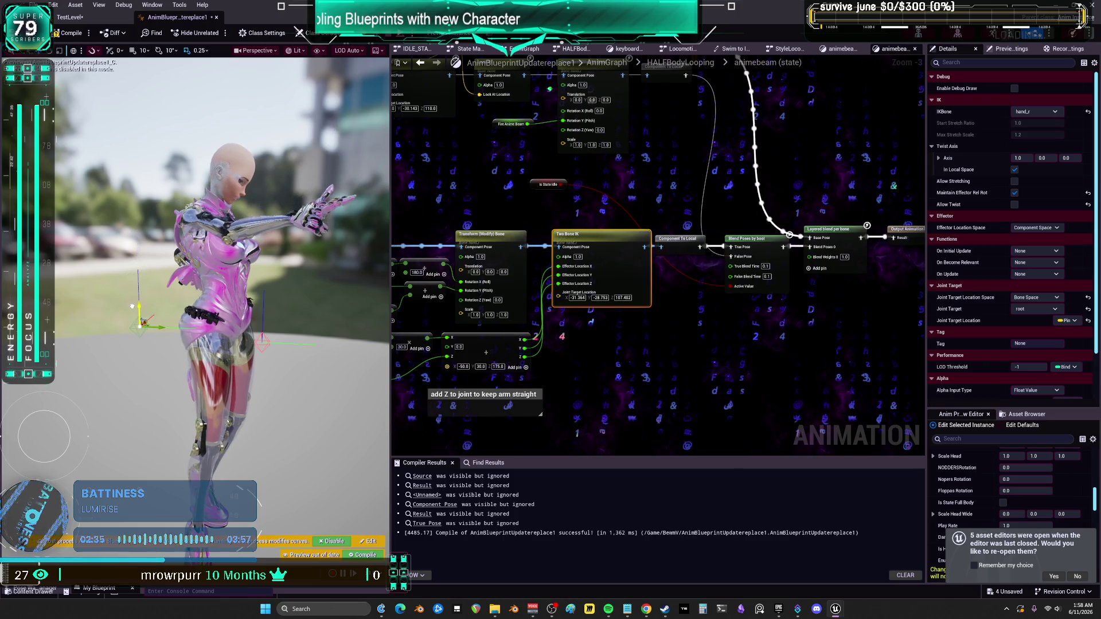
pyautogui.moveTo(306, 235); pyautogui.dragTo(305, 235)
pyautogui.moveTo(350, 496); pyautogui.dragTo(349, 496)
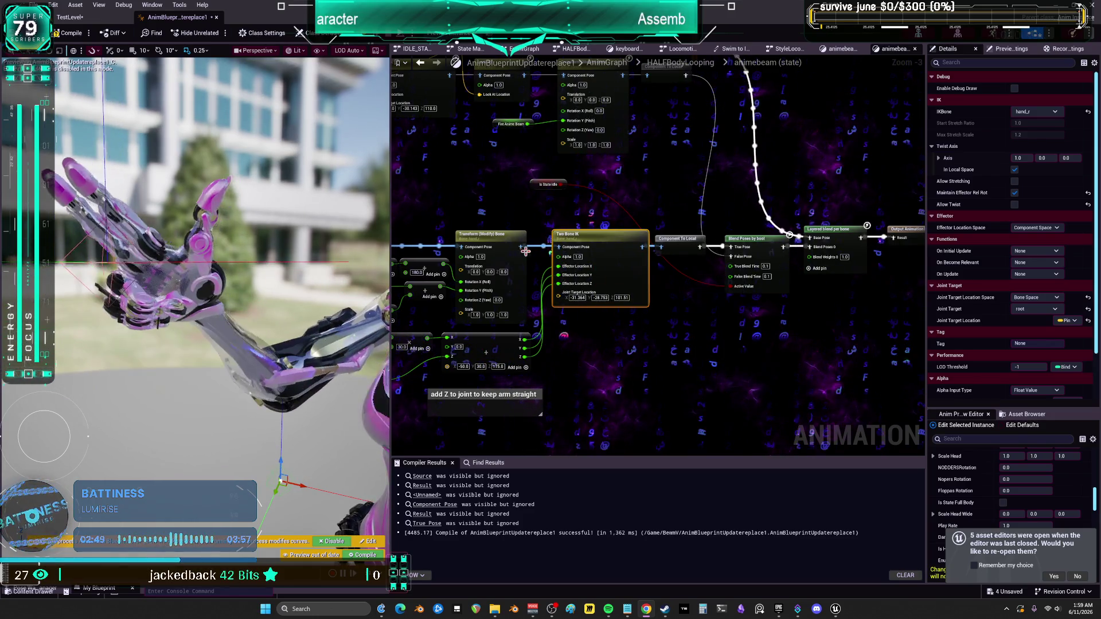
pyautogui.click(482, 234)
pyautogui.hotkey('ctrl', 'v')
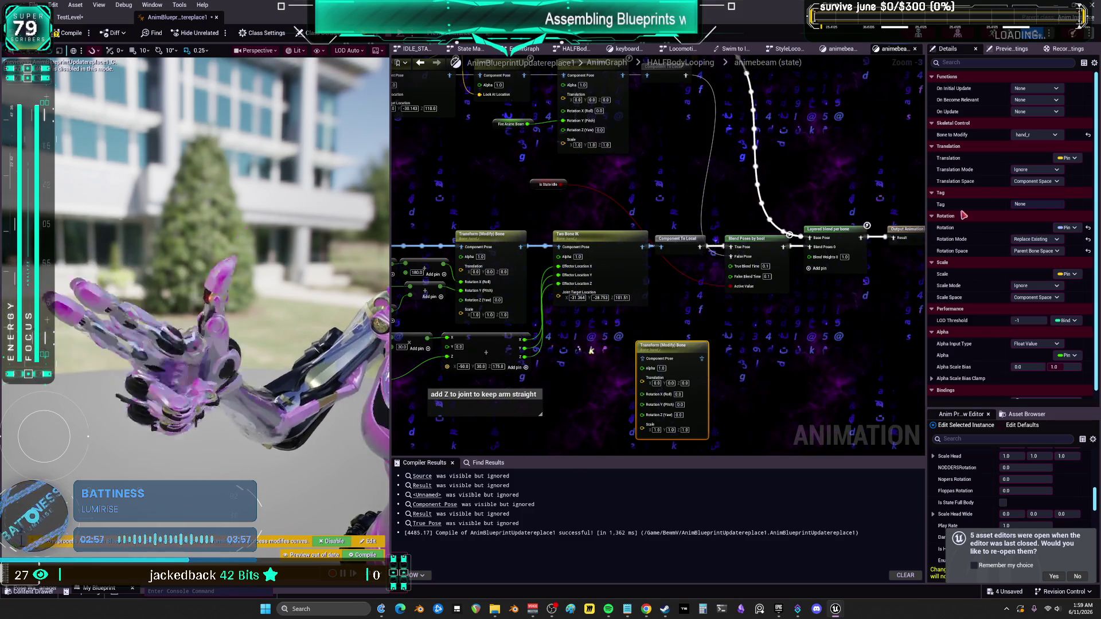
# Step: Set the copied node's rotation mode to Replace Existing in Bone Space
pyautogui.click(1036, 240)
pyautogui.click(1035, 256)
pyautogui.click(1037, 251)
pyautogui.click(1035, 275)
pyautogui.click(1042, 254)
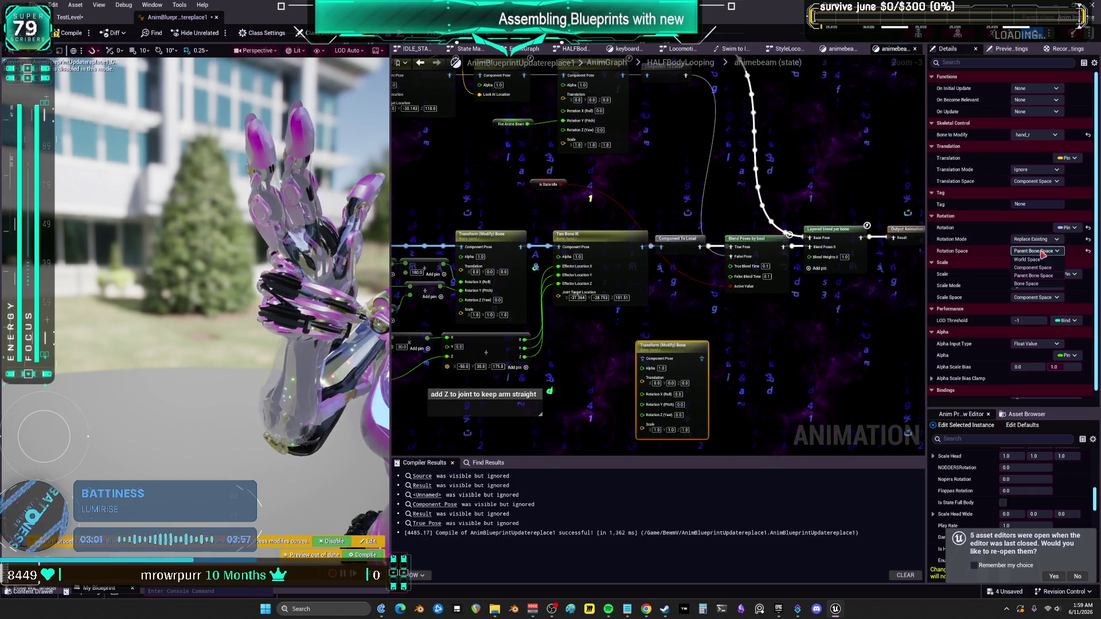
pyautogui.click(1039, 286)
# Step: Place the new node between the IK and output and make it modify lowerarm_r
pyautogui.moveTo(599, 350)
pyautogui.mouseDown()
pyautogui.moveTo(638, 272)
pyautogui.moveTo(806, 235)
pyautogui.moveTo(665, 263)
pyautogui.mouseUp()
pyautogui.moveTo(550, 199); pyautogui.dragTo(716, 190)
pyautogui.moveTo(588, 288); pyautogui.dragTo(619, 242)
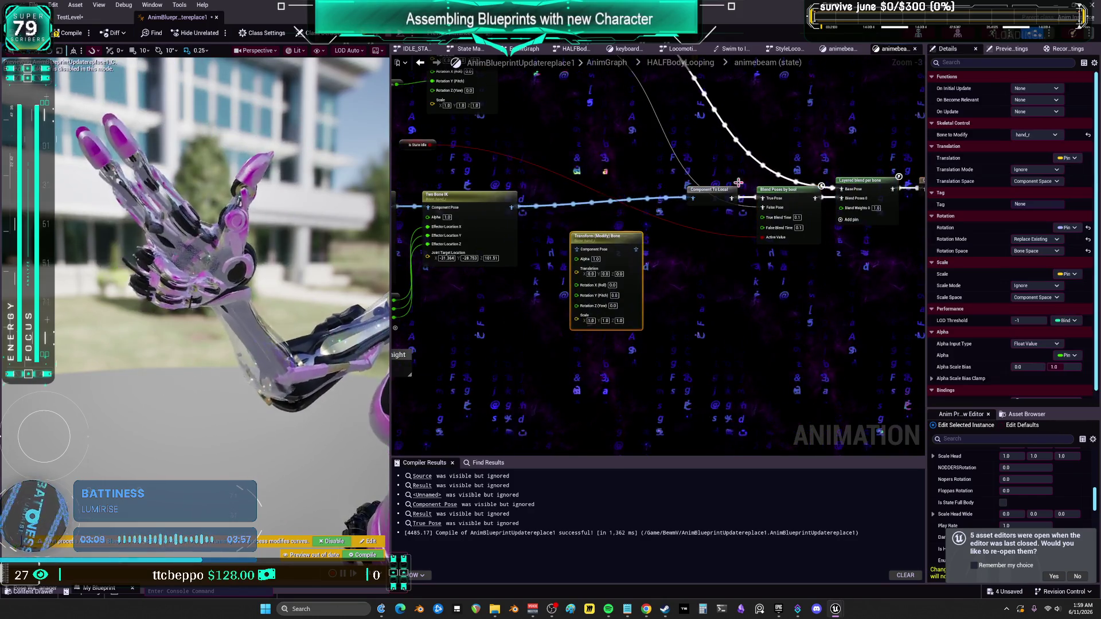
pyautogui.click(1034, 134)
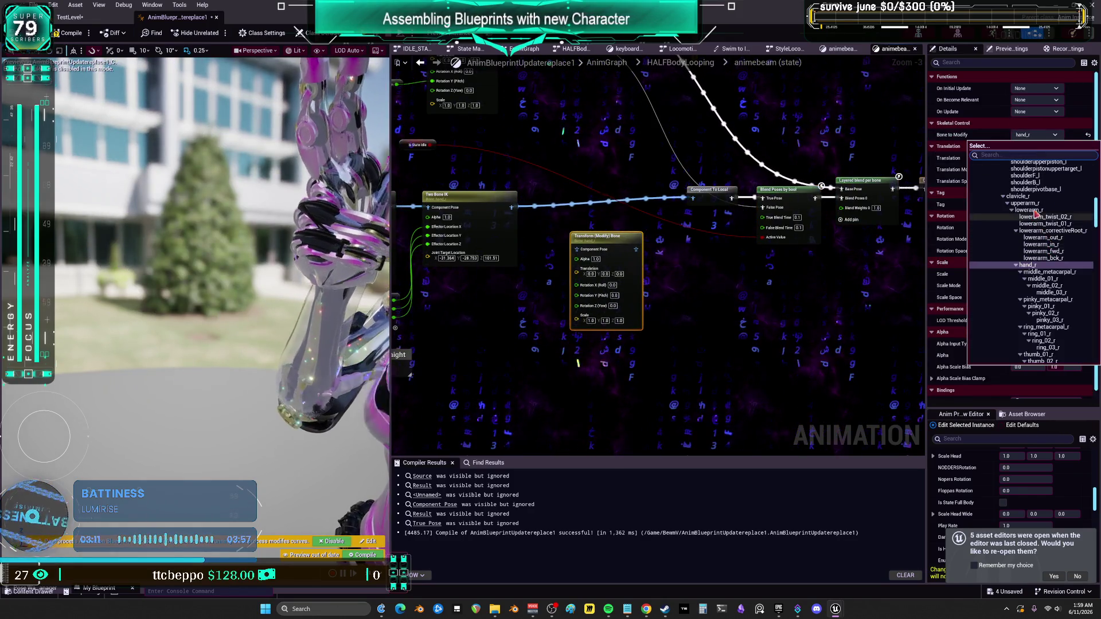
pyautogui.click(1049, 244)
# Step: Wire it between Two Bone IK and Component To Local, then delete it and recompile
pyautogui.moveTo(511, 206)
pyautogui.mouseDown()
pyautogui.moveTo(577, 249)
pyautogui.moveTo(693, 199)
pyautogui.mouseUp()
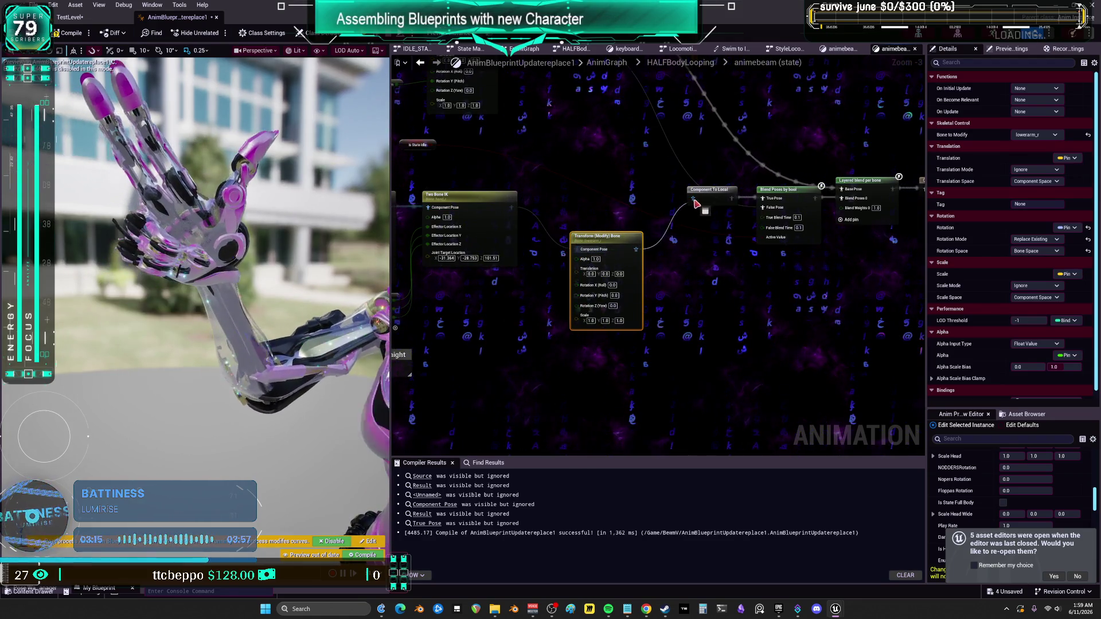
pyautogui.moveTo(614, 247); pyautogui.dragTo(605, 201)
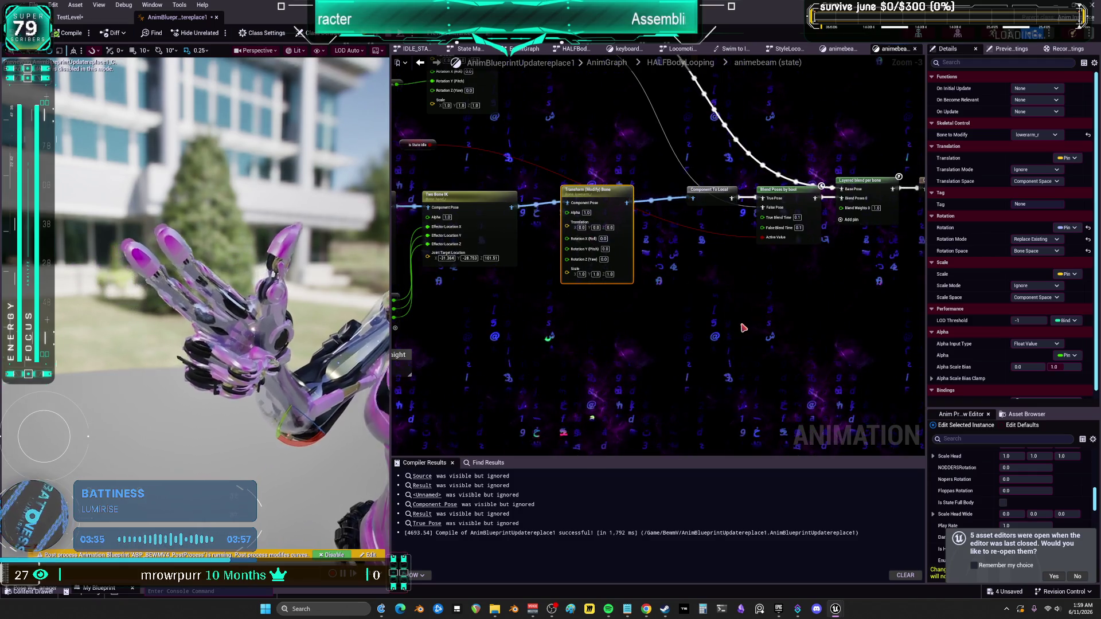
pyautogui.press('Delete')
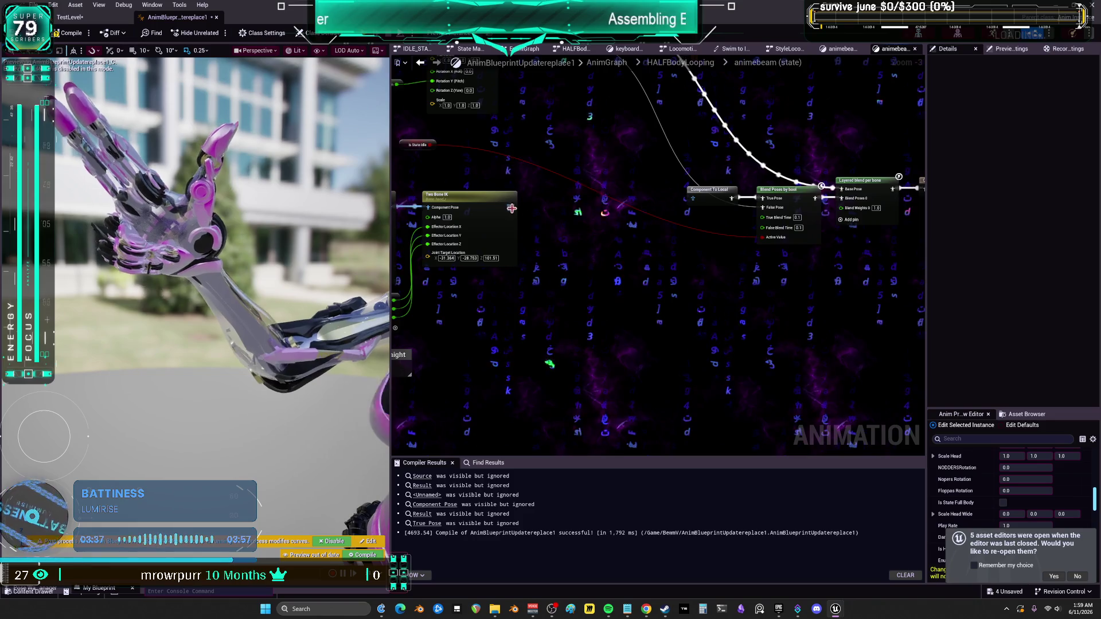
pyautogui.press('F7')
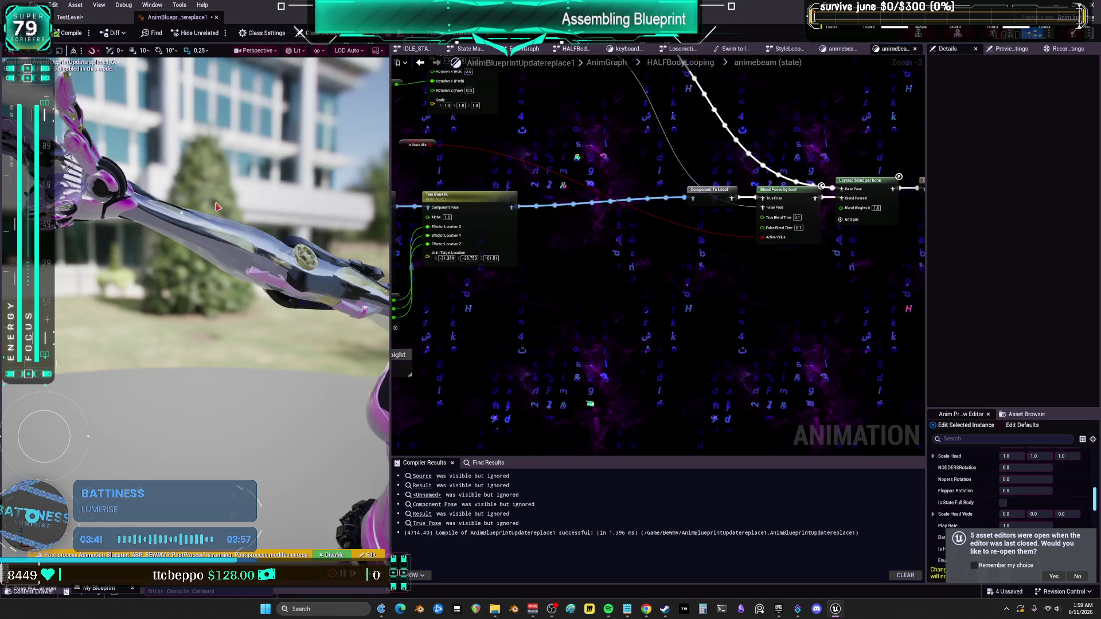
# Step: Disconnect the inputs feeding the Two Bone IK's Effector Location X and Y
pyautogui.moveTo(459, 212); pyautogui.dragTo(737, 213)
pyautogui.click(737, 213)
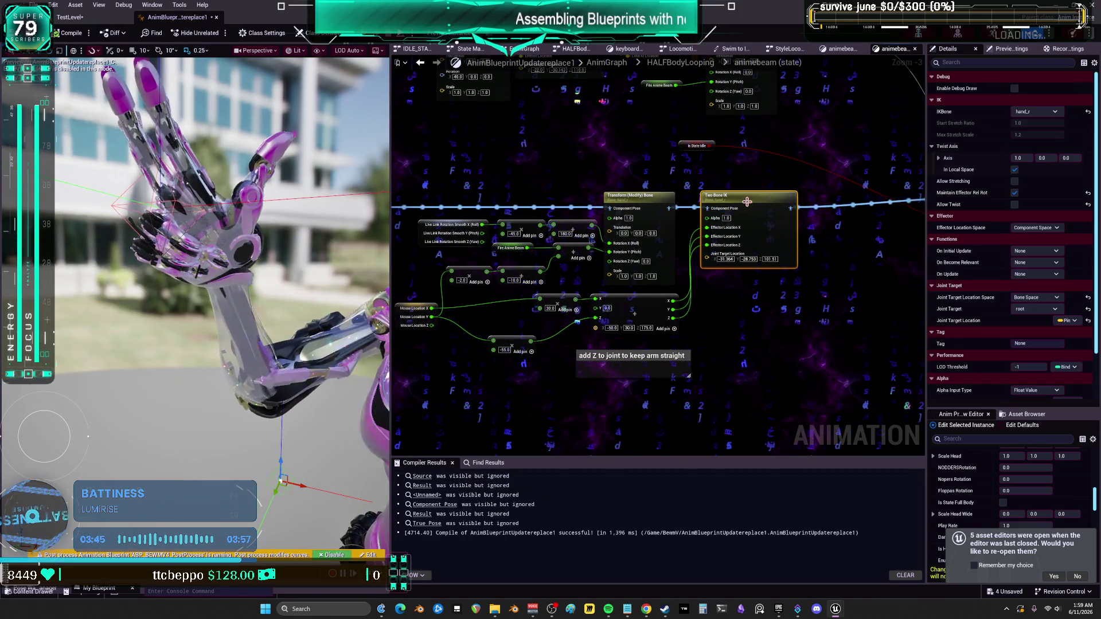
pyautogui.moveTo(738, 234)
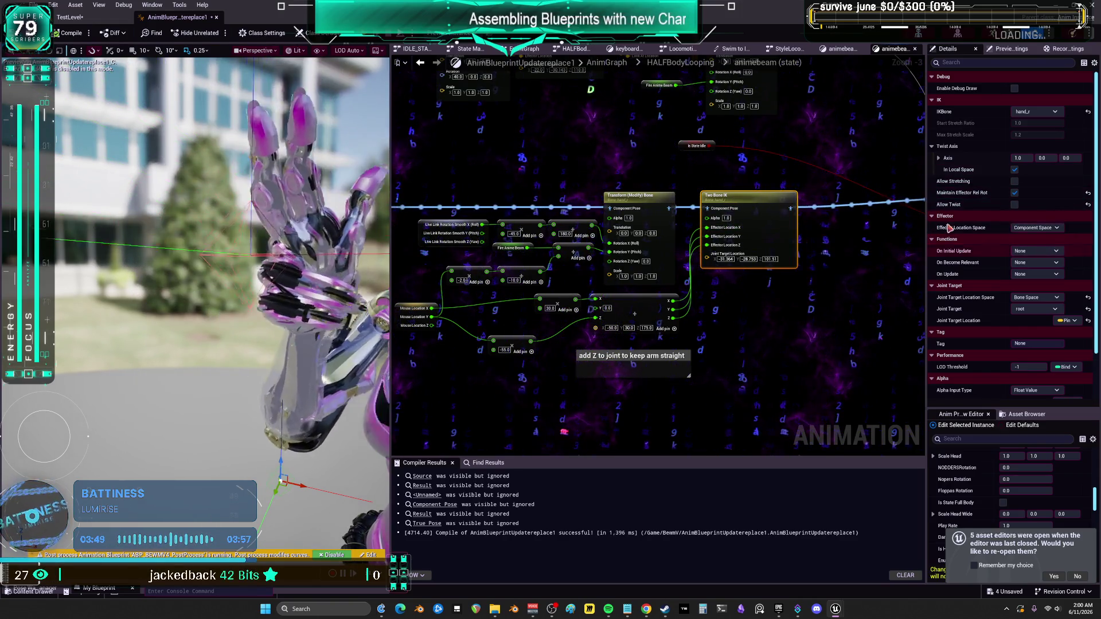
pyautogui.keyDown('alt'); pyautogui.click(706, 228); pyautogui.keyUp('alt')
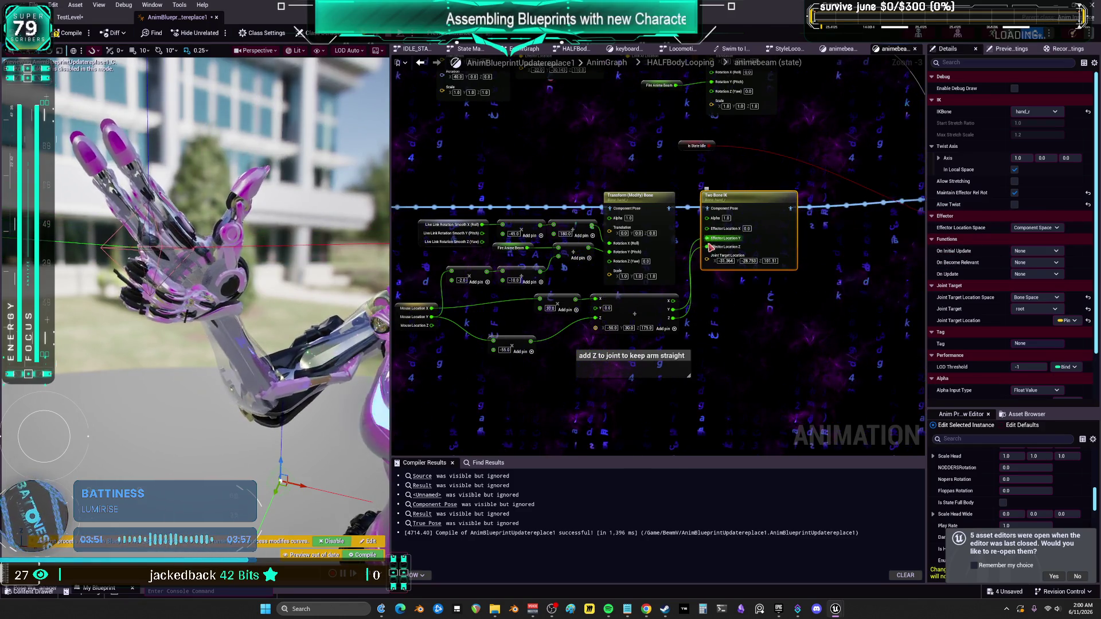
pyautogui.keyDown('alt'); pyautogui.click(707, 238); pyautogui.keyUp('alt')
# Step: Try Bone Space for the effector location, undo it, and open the Joint Target bone list
pyautogui.click(1034, 228)
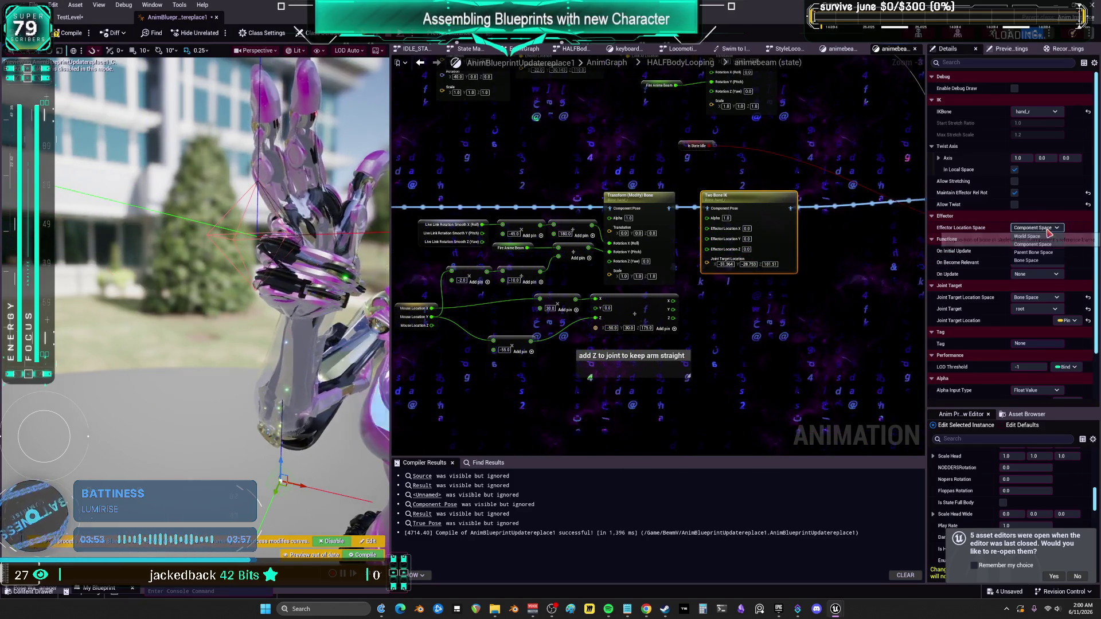
pyautogui.click(1041, 265)
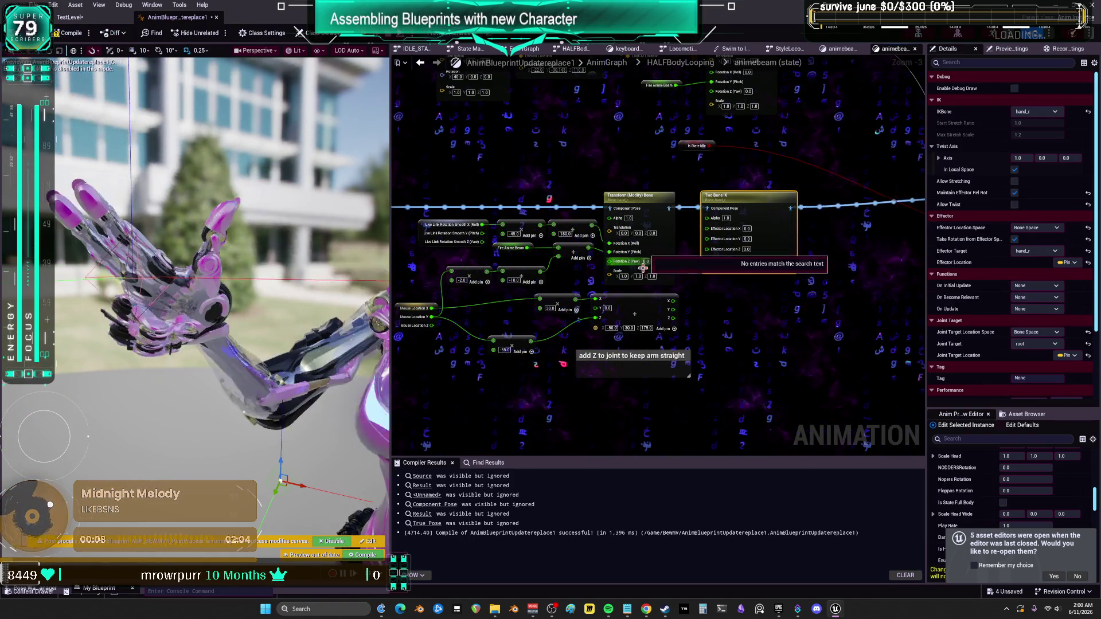
pyautogui.hotkey('ctrl', 'z')
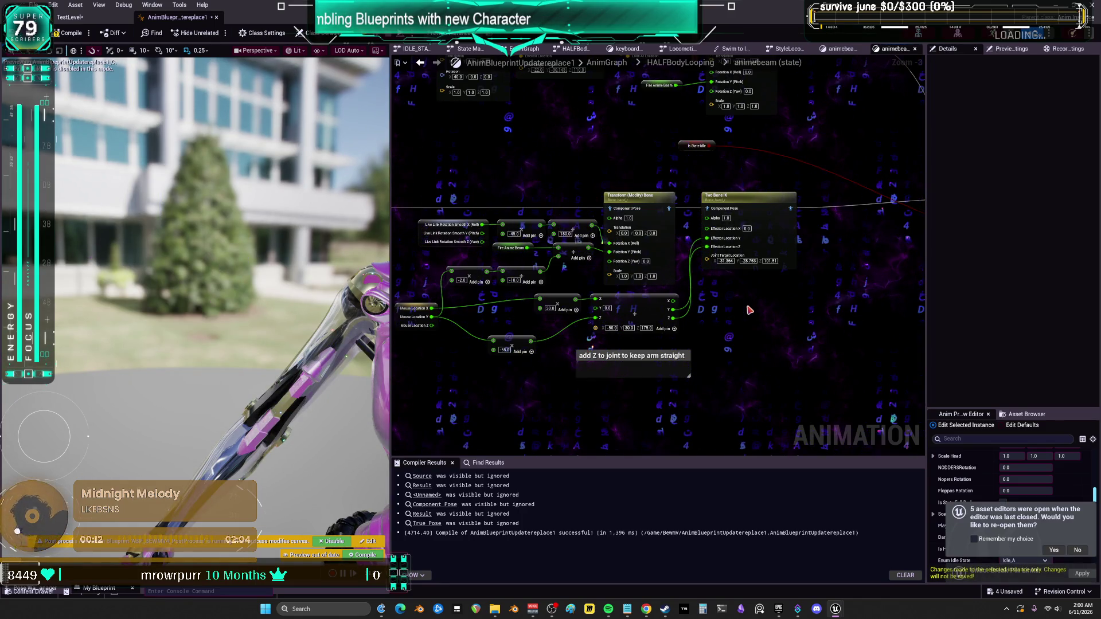
pyautogui.click(751, 222)
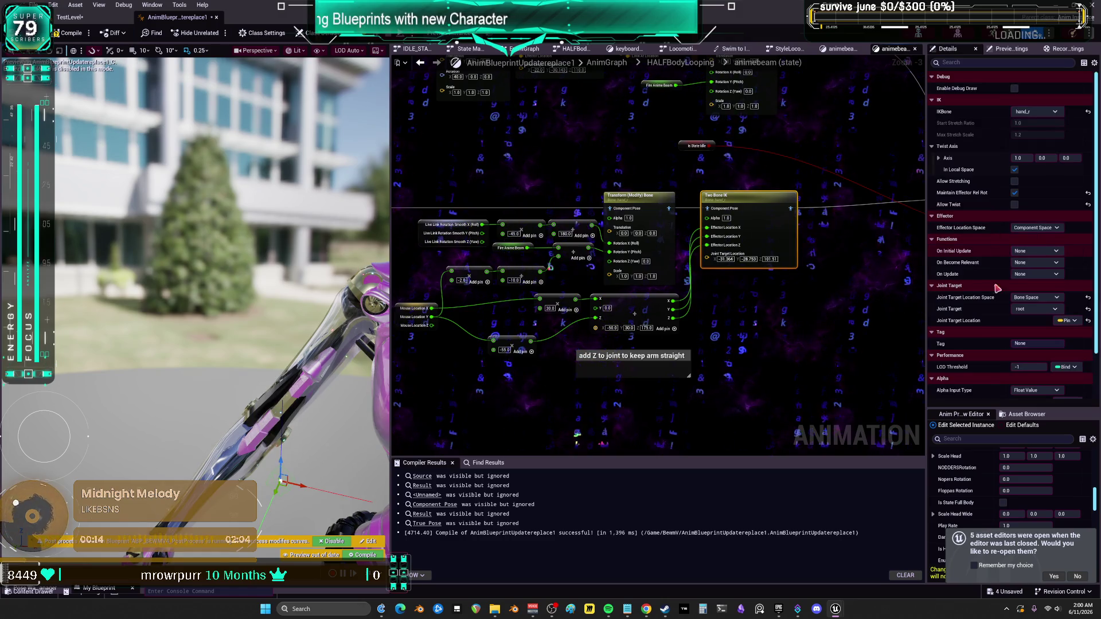
pyautogui.click(1046, 310)
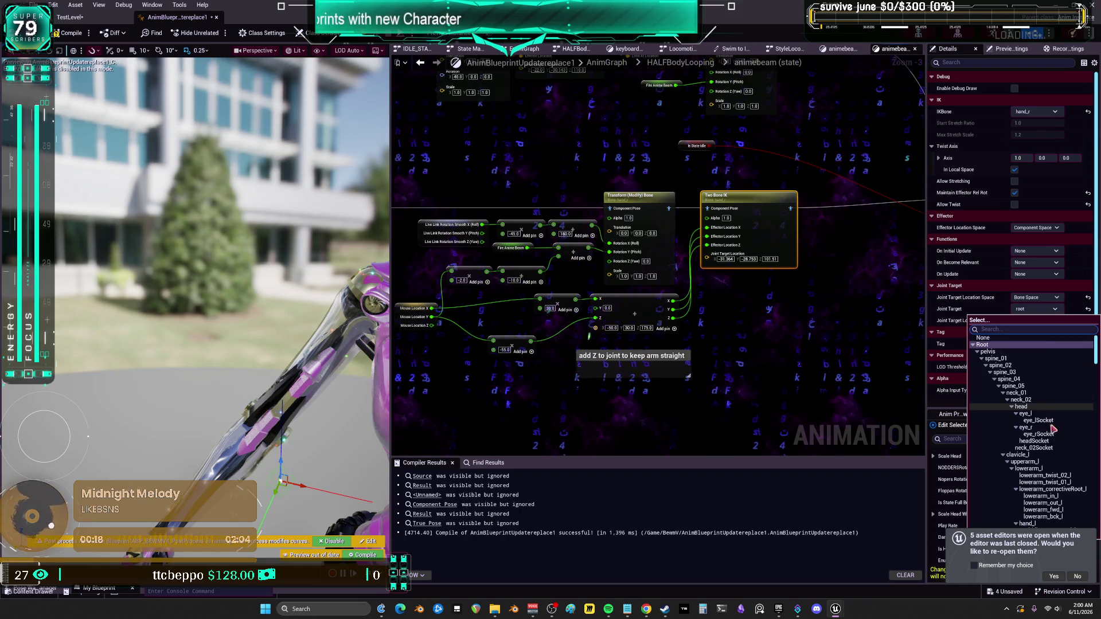
# Step: Make lowerarm_r the joint target bone instead of lowerarm_l and set location X to 0
pyautogui.click(1054, 469)
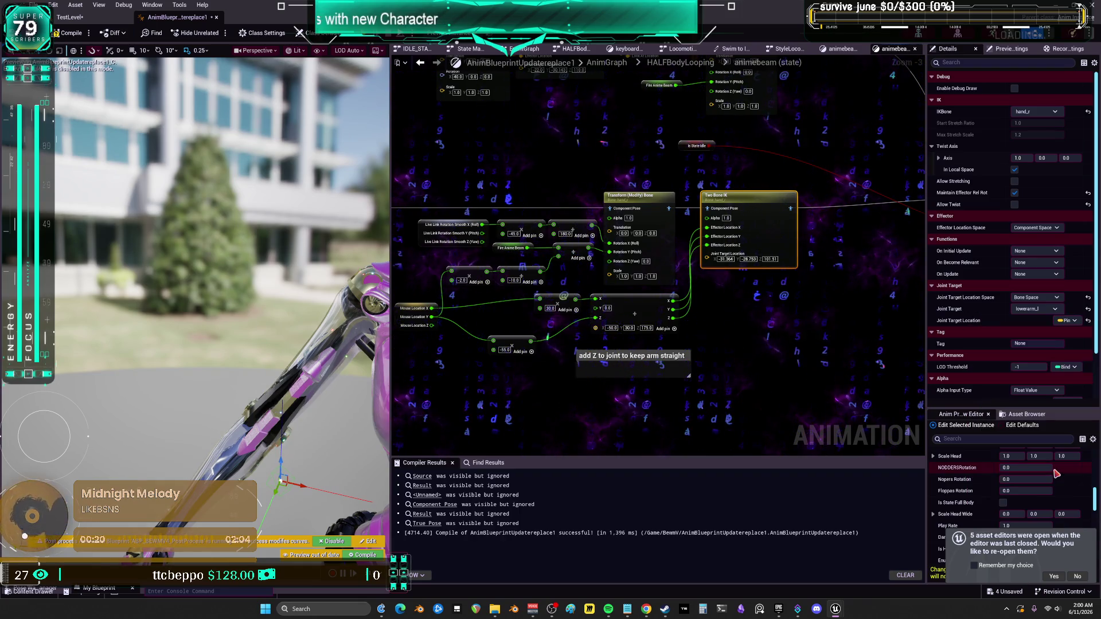
pyautogui.click(1044, 313)
pyautogui.scroll(-5, 1054, 459)
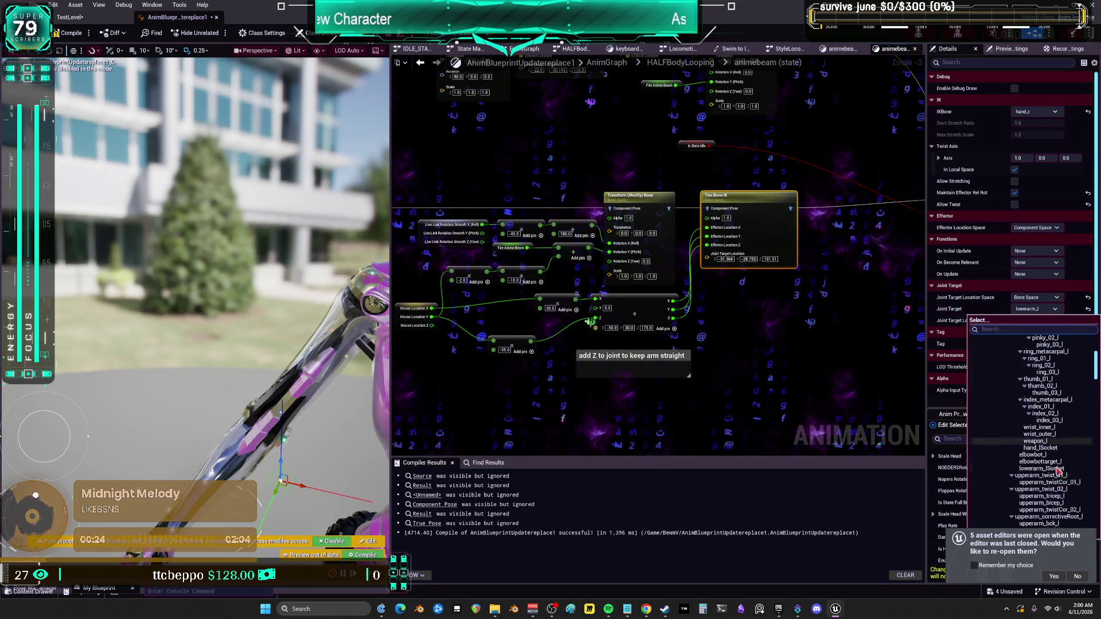
pyautogui.scroll(-10, 1059, 474)
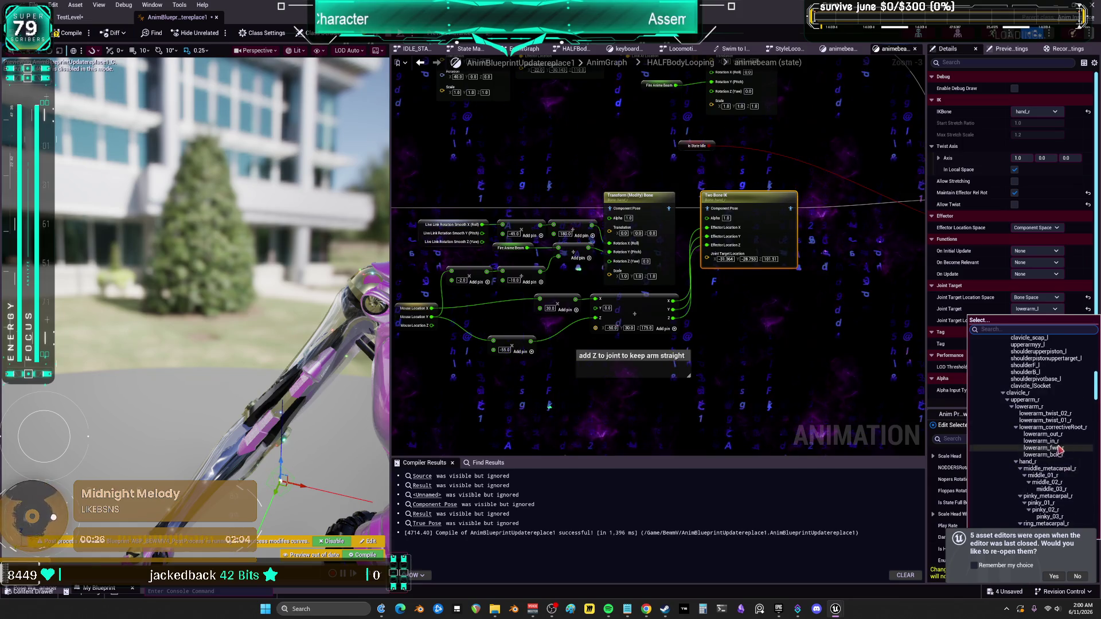
pyautogui.click(1033, 409)
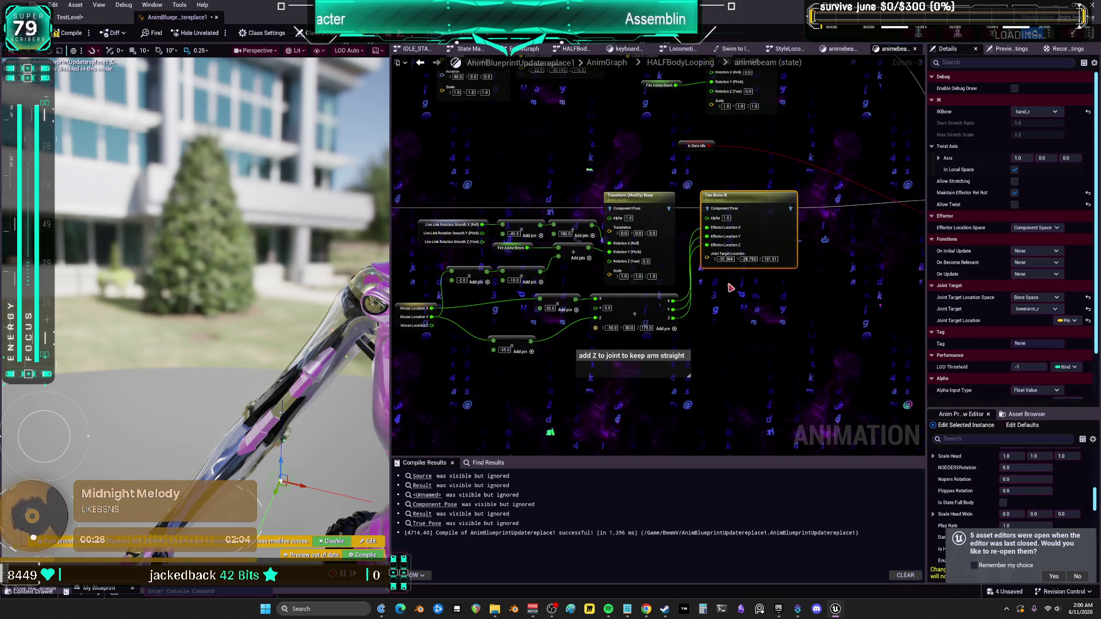
pyautogui.write('0')
pyautogui.press('Return')
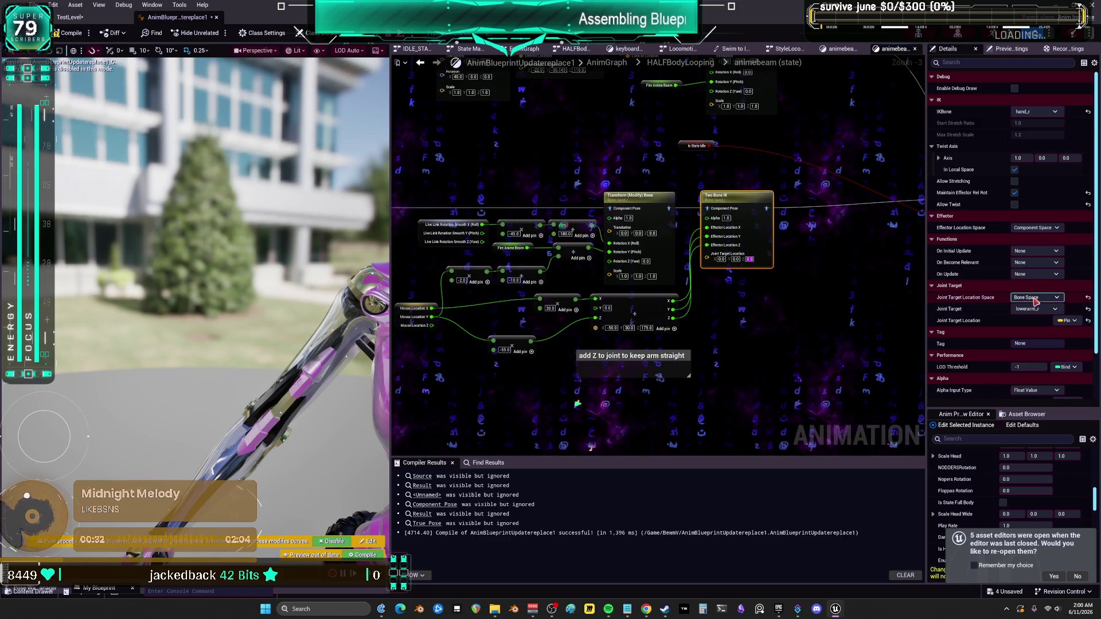
pyautogui.scroll(3, 739, 290)
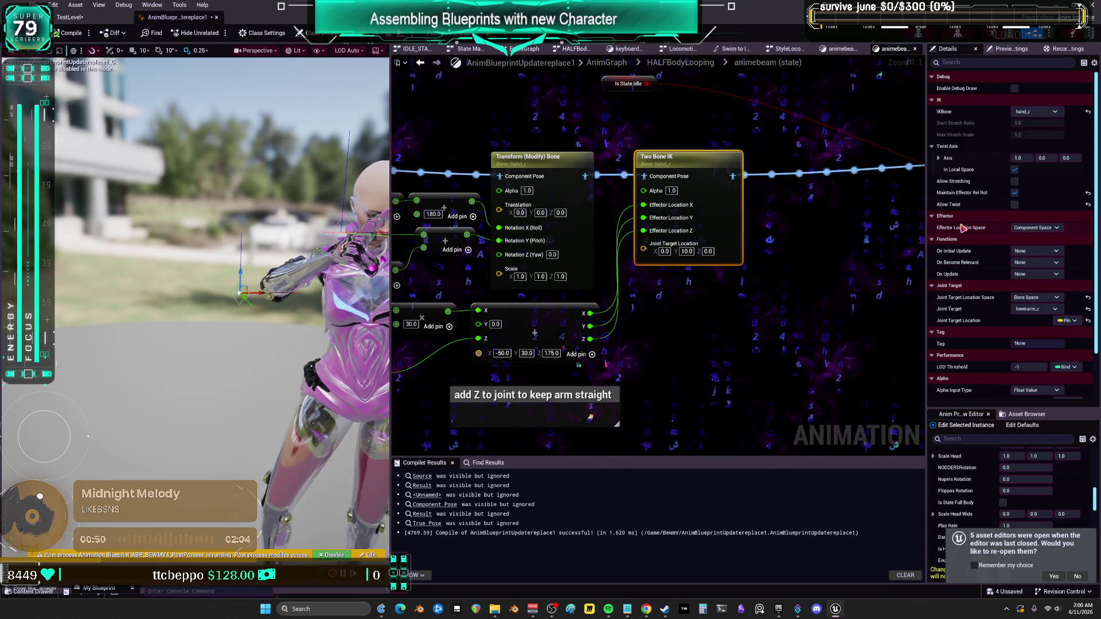
# Step: Give the Two Bone IK joint target location -7.175, -3.156, 15.203
pyautogui.click(1035, 297)
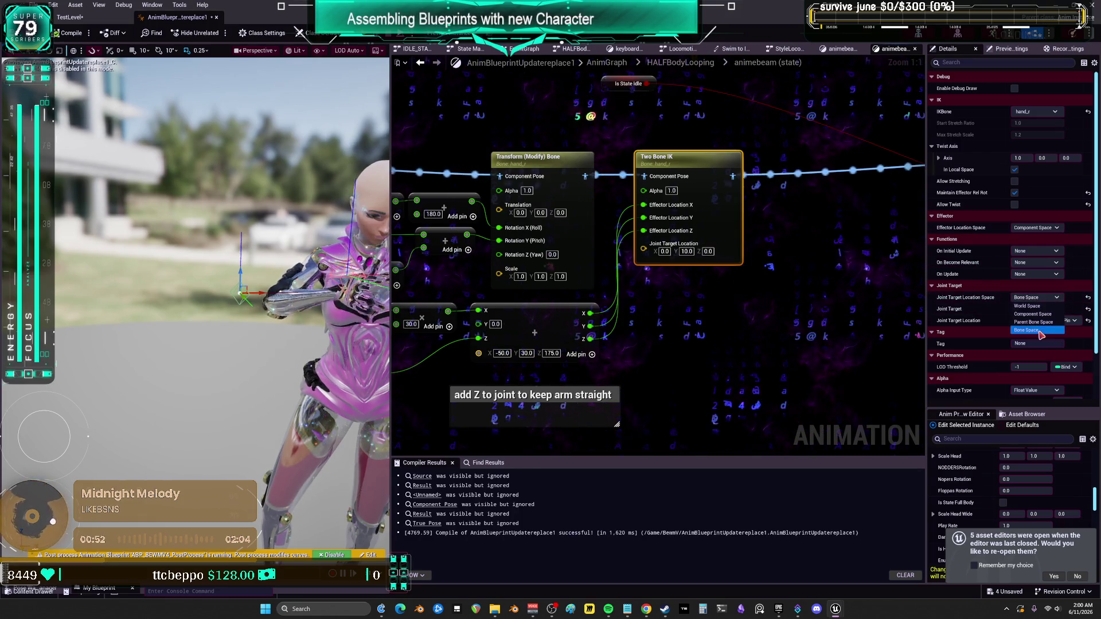
pyautogui.click(871, 315)
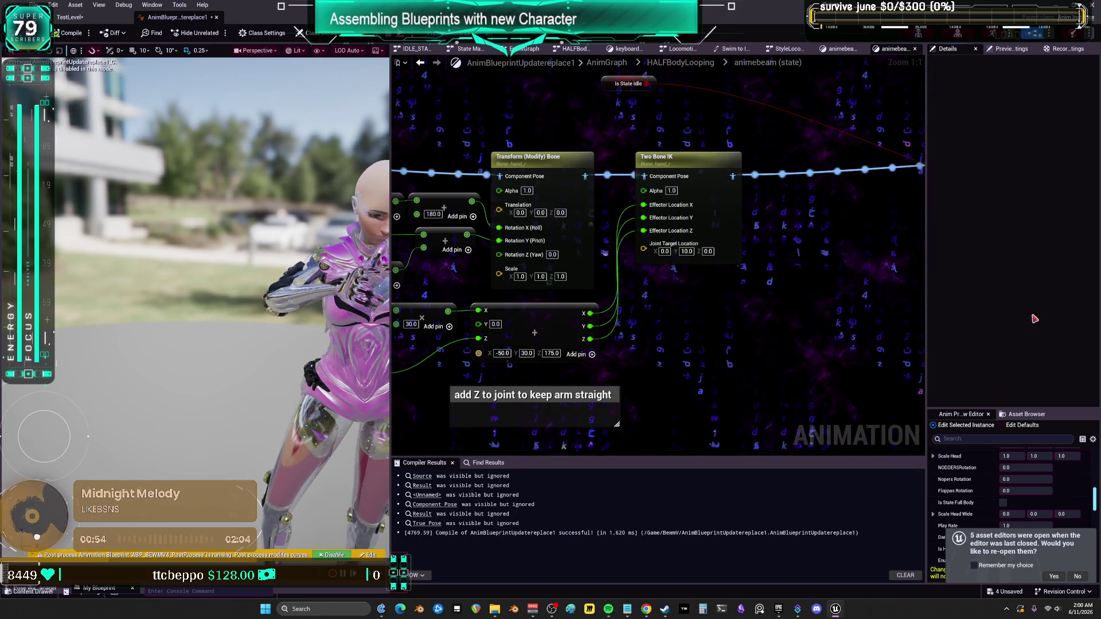
pyautogui.click(715, 197)
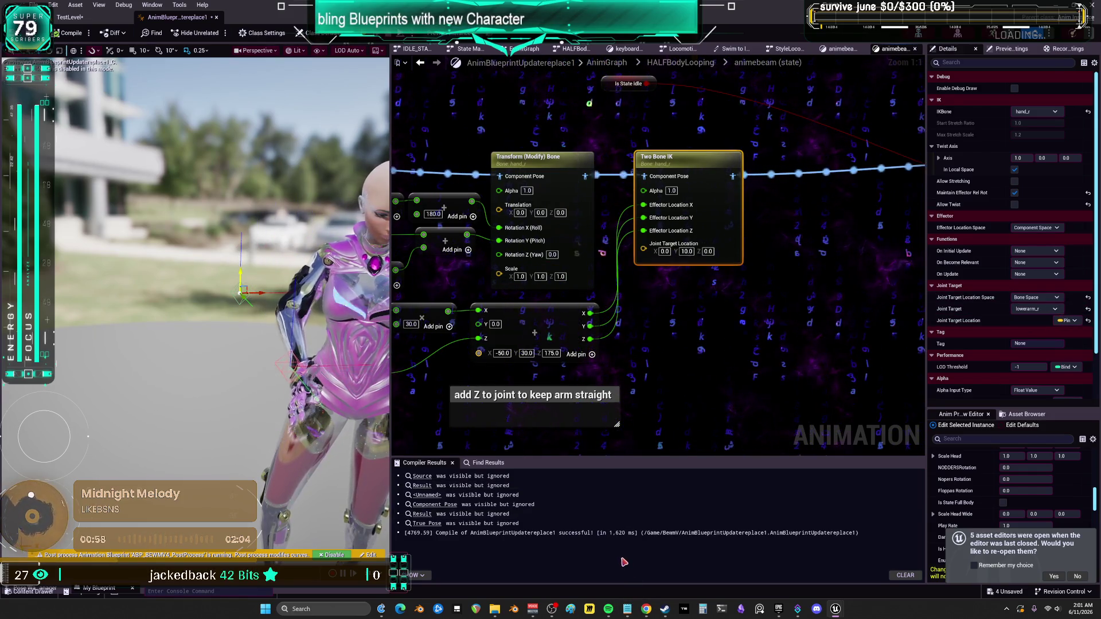
pyautogui.hotkey('ctrl', 'z')
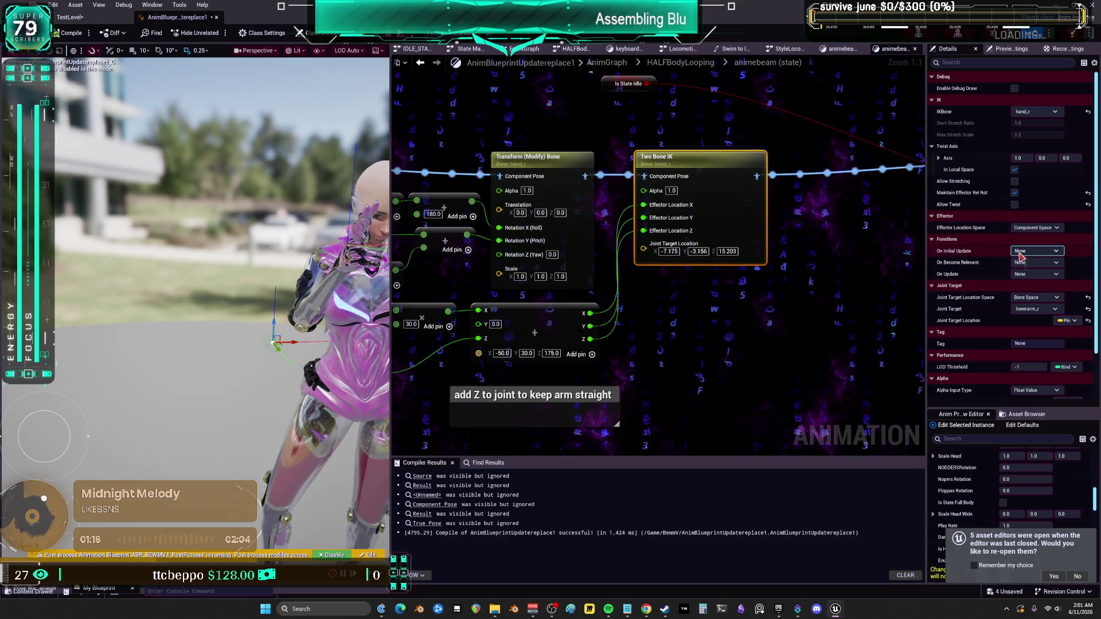
# Step: Enable Allow Twist on the Two Bone IK and compile the blueprint
pyautogui.click(1036, 262)
pyautogui.click(1037, 265)
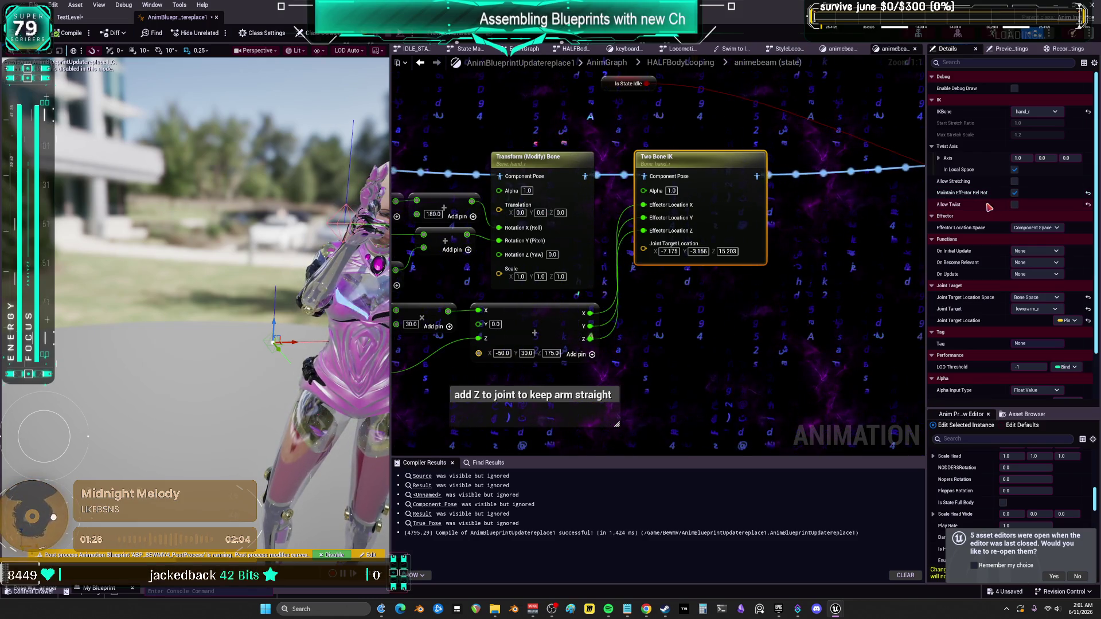
pyautogui.click(1014, 205)
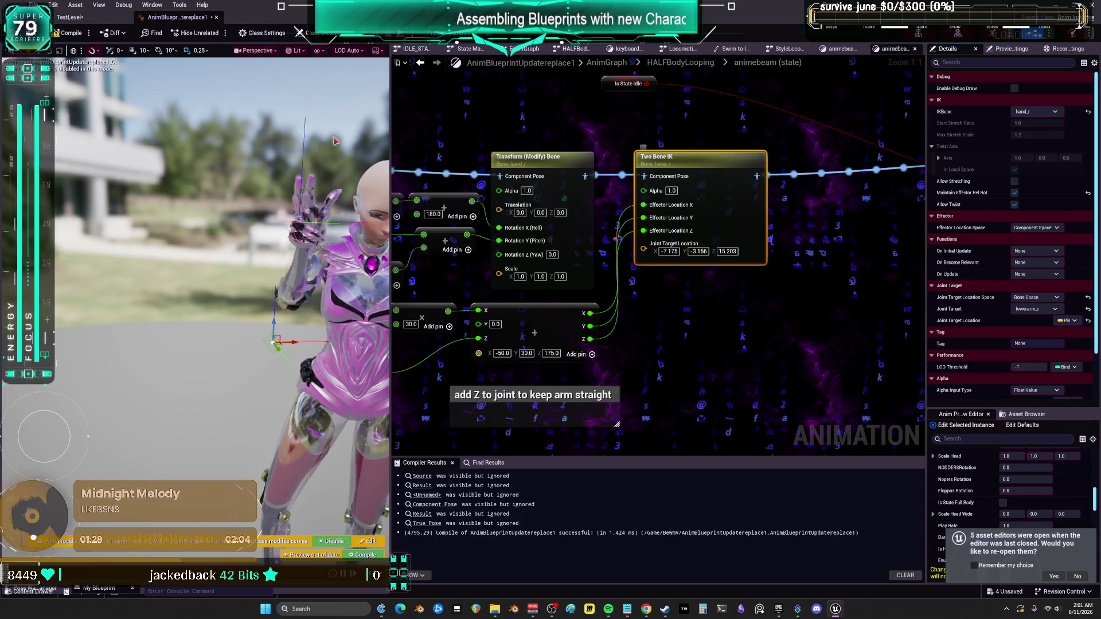
pyautogui.press('F7')
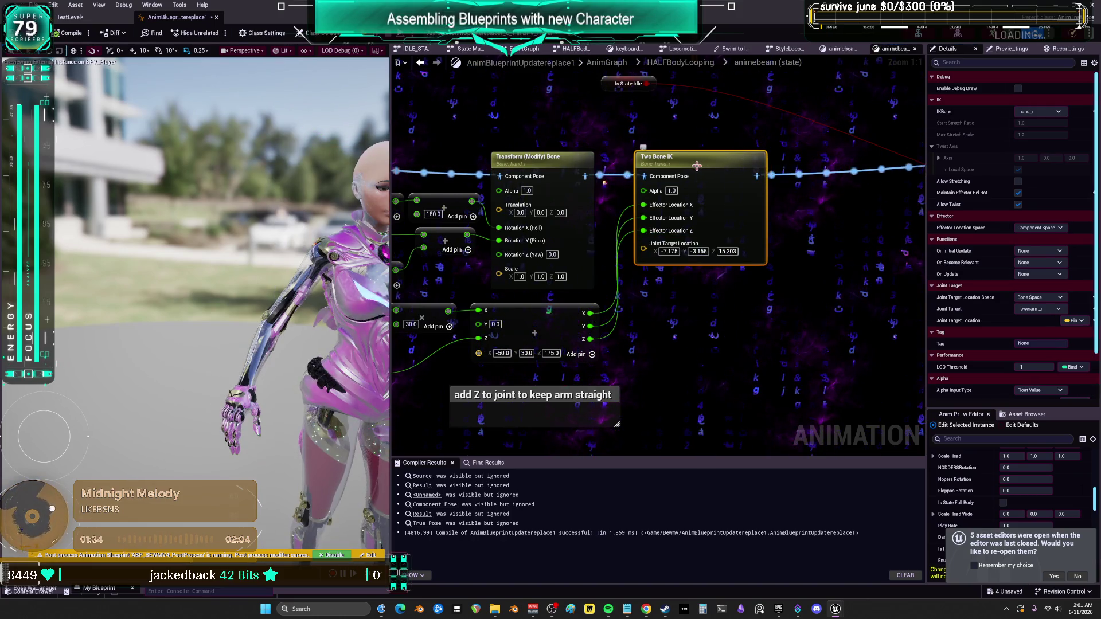
# Step: Widen the Details panel, switch Enums Half Body Looping from shakey to AnimeBeam, and compile
pyautogui.moveTo(697, 166); pyautogui.dragTo(635, 150)
pyautogui.scroll(-3, 929, 375)
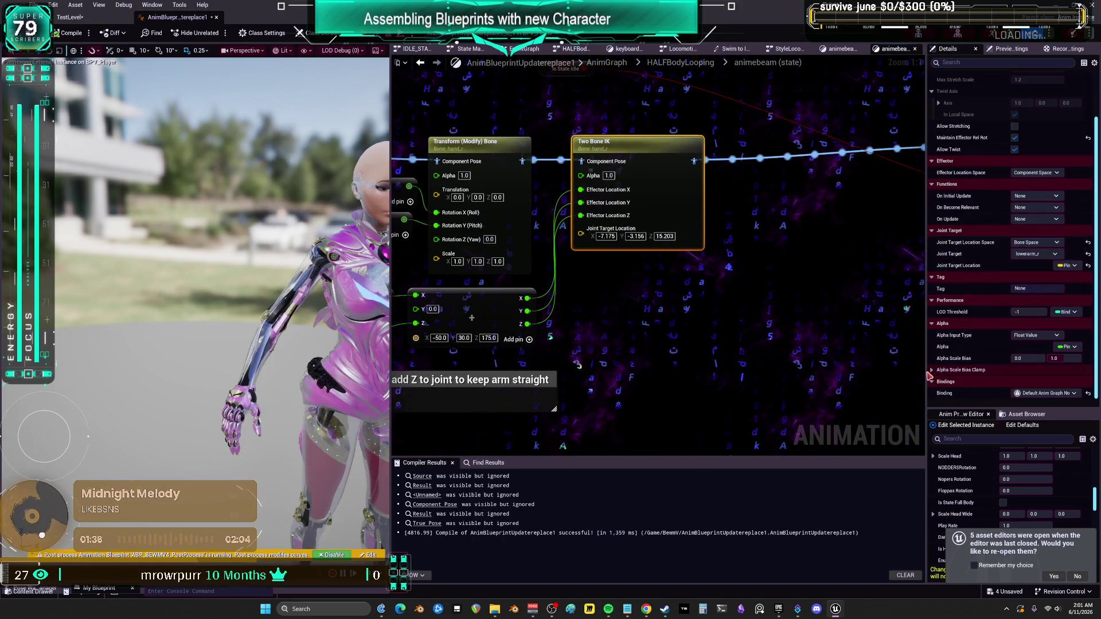
pyautogui.moveTo(927, 376); pyautogui.dragTo(720, 375)
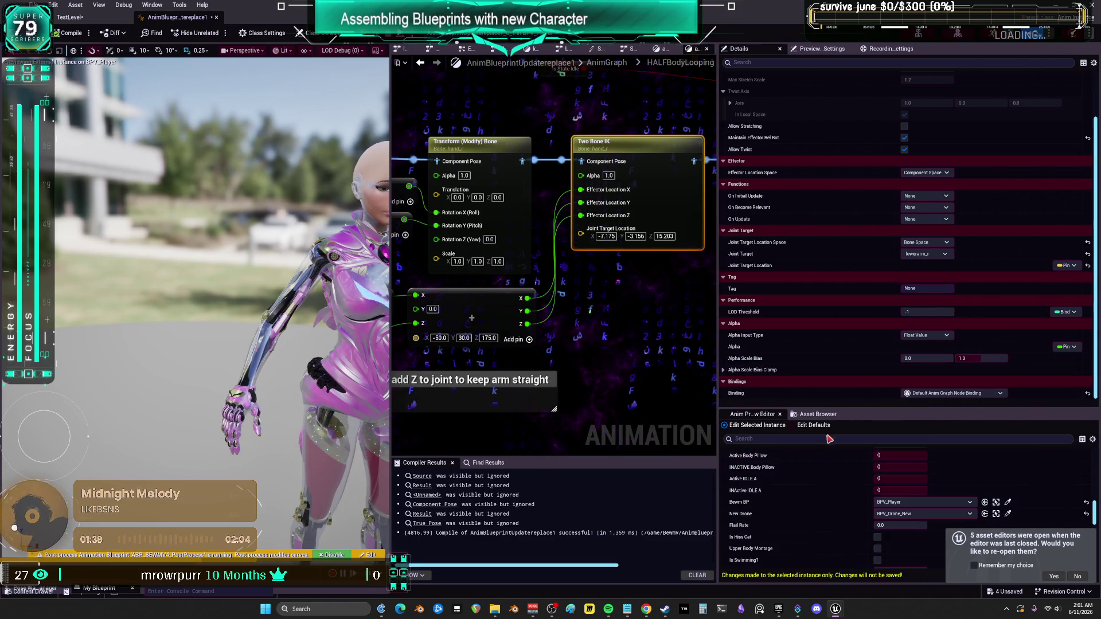
pyautogui.scroll(3, 820, 505)
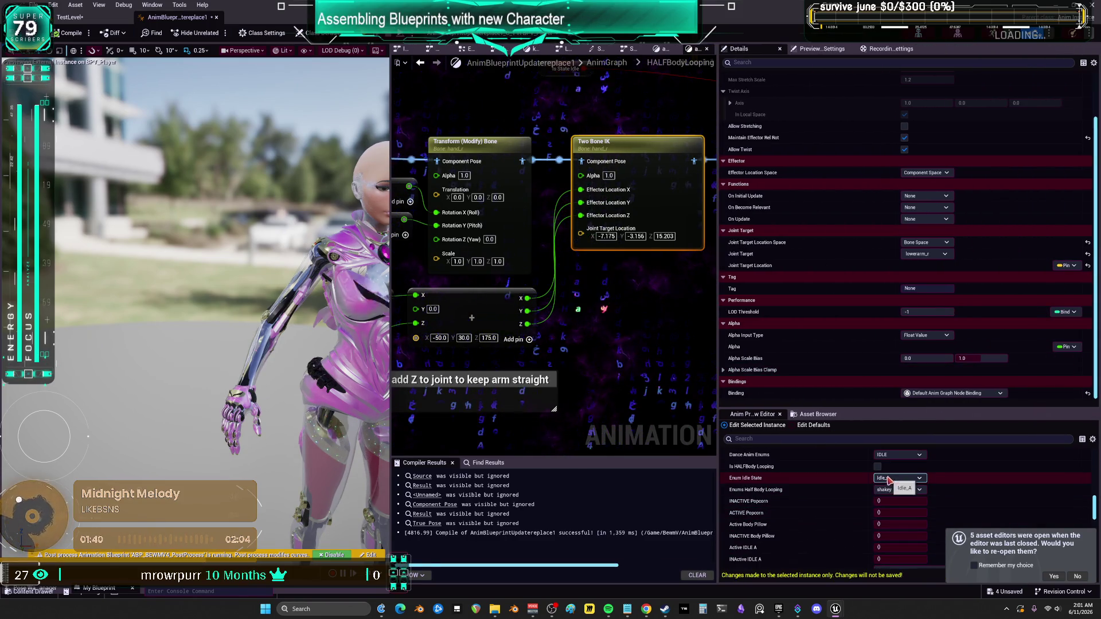
pyautogui.click(892, 491)
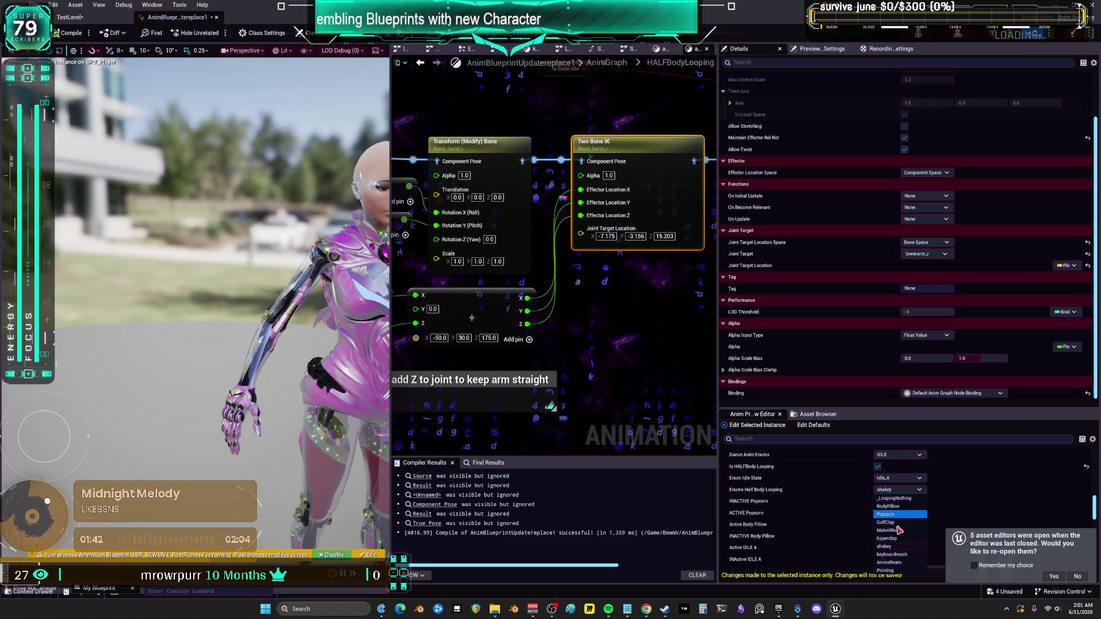
pyautogui.click(900, 562)
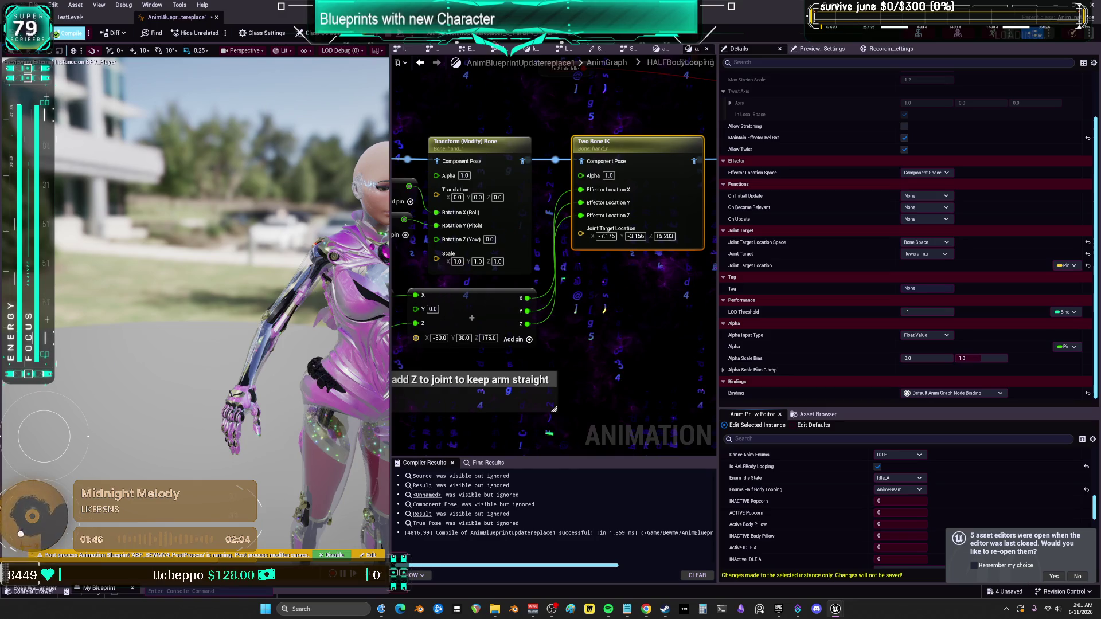
pyautogui.click(69, 33)
pyautogui.click(453, 32)
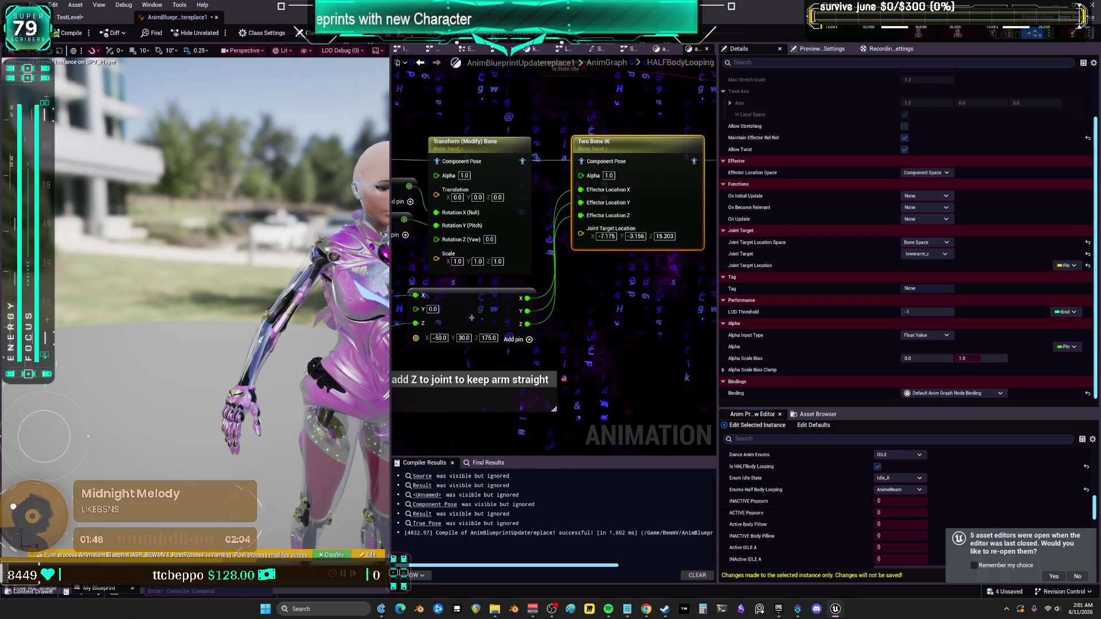
# Step: Debug the preview instance and set the joint target location space to Parent Bone Space
pyautogui.click(459, 53)
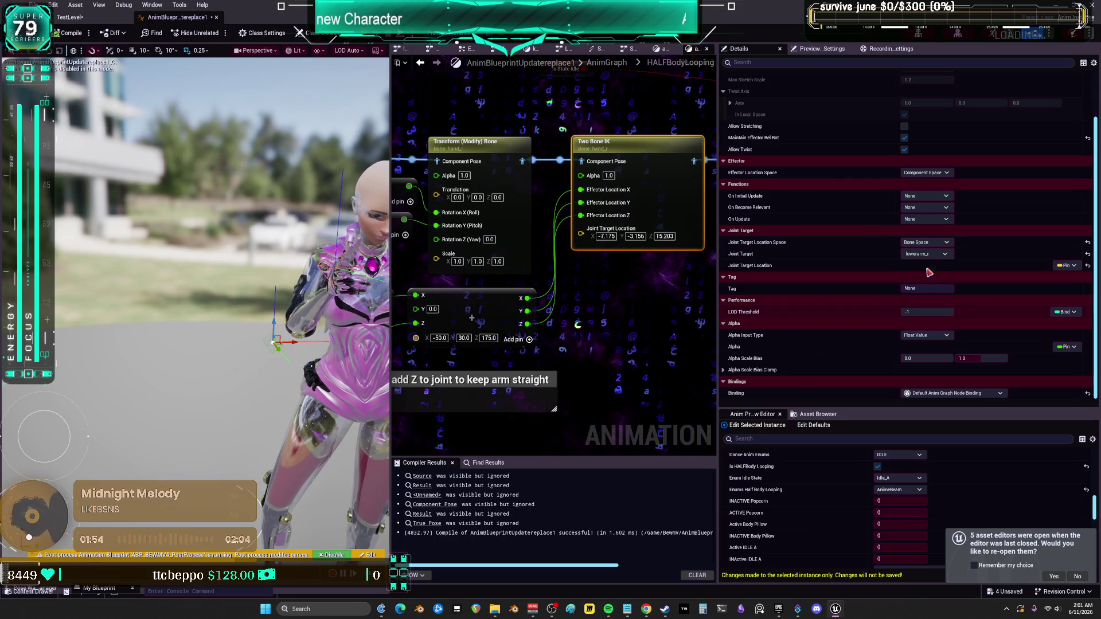
pyautogui.click(924, 243)
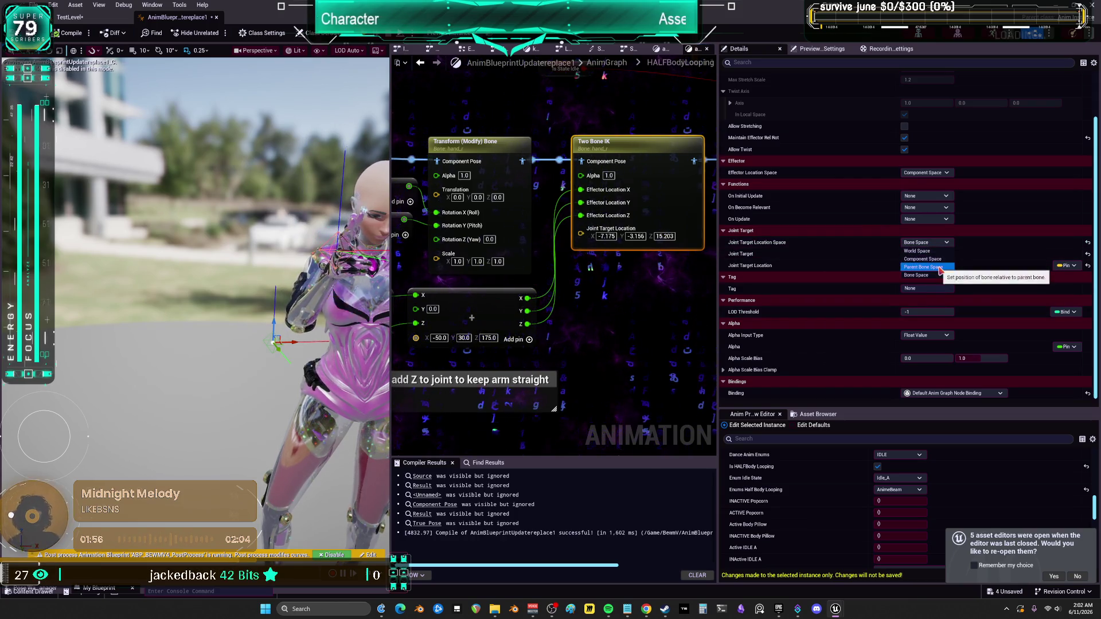
pyautogui.click(936, 267)
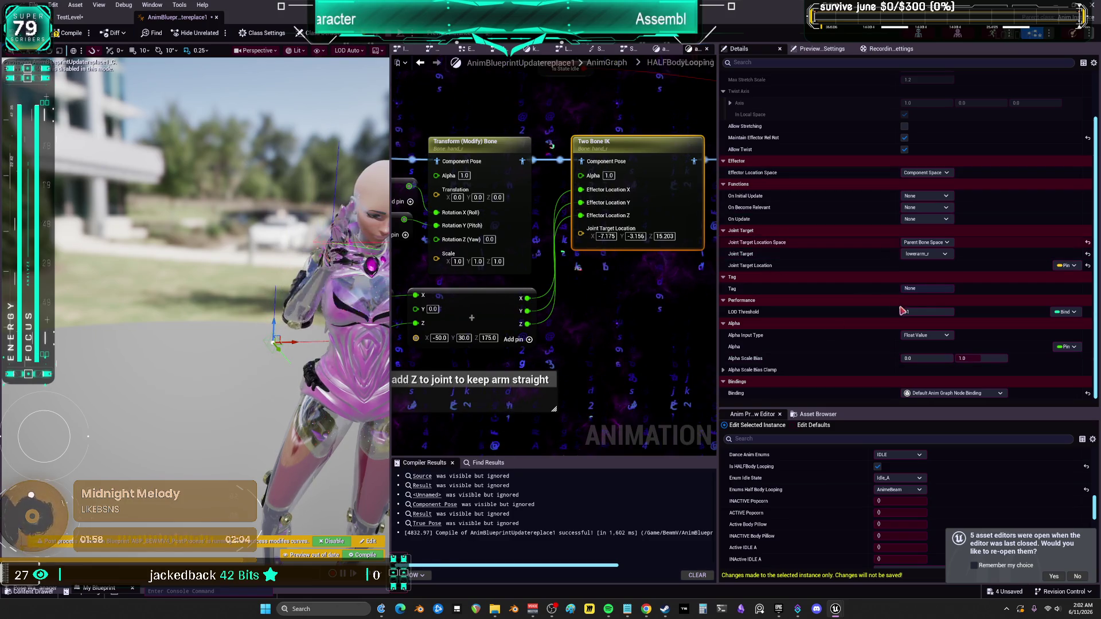
pyautogui.click(936, 245)
pyautogui.click(932, 277)
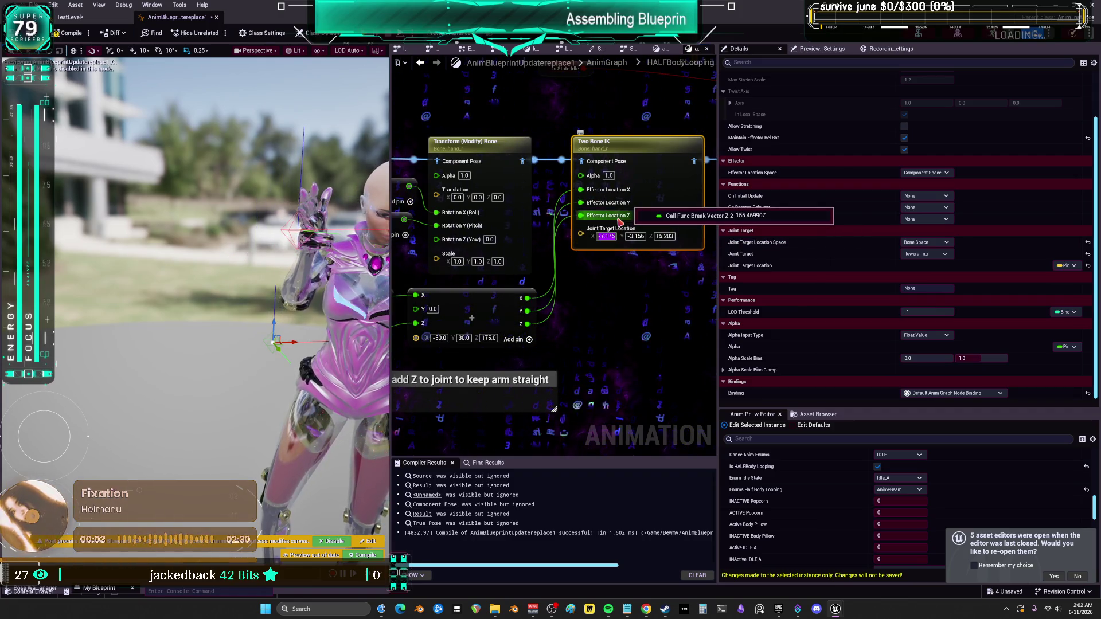
# Step: Enter 2 for the joint target Z, compile, and launch a standalone play preview
pyautogui.write('2')
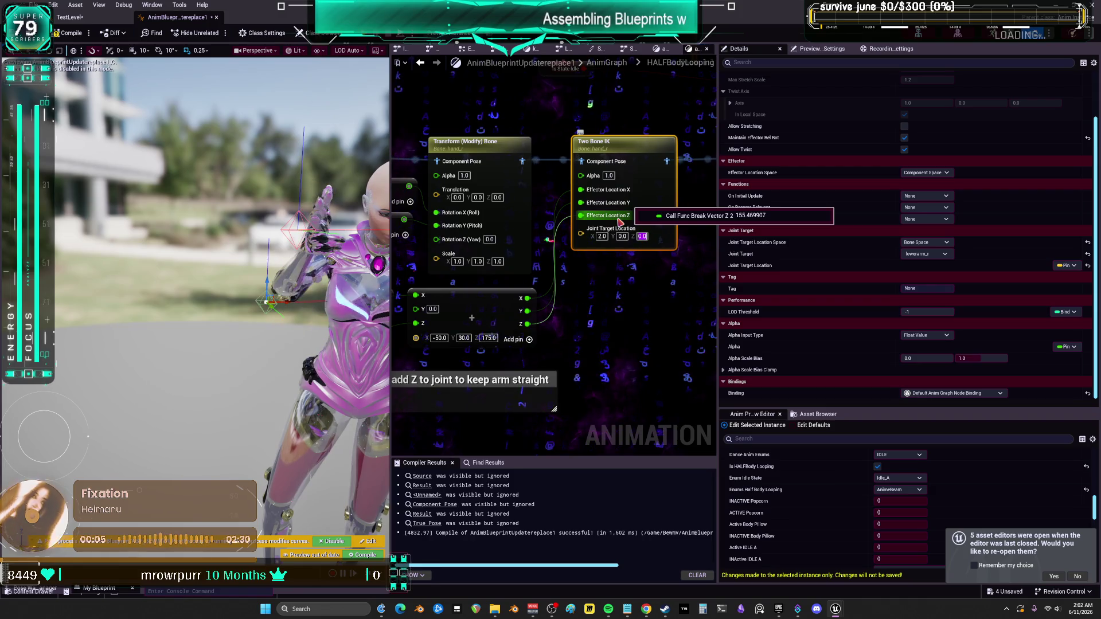
pyautogui.click(69, 34)
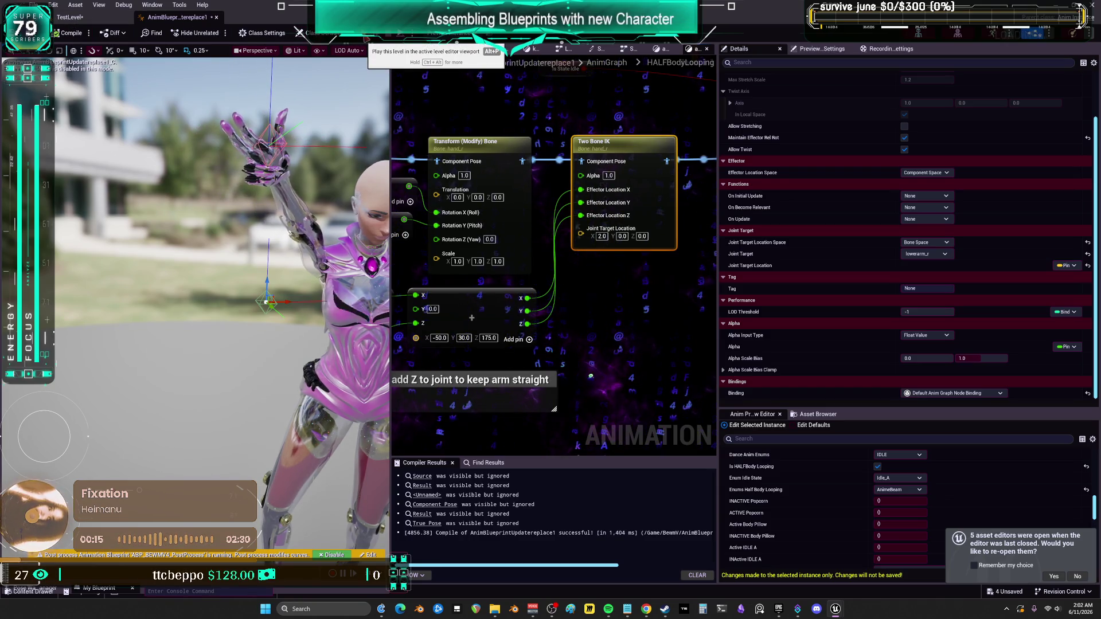
pyautogui.hotkey('alt', 'p')
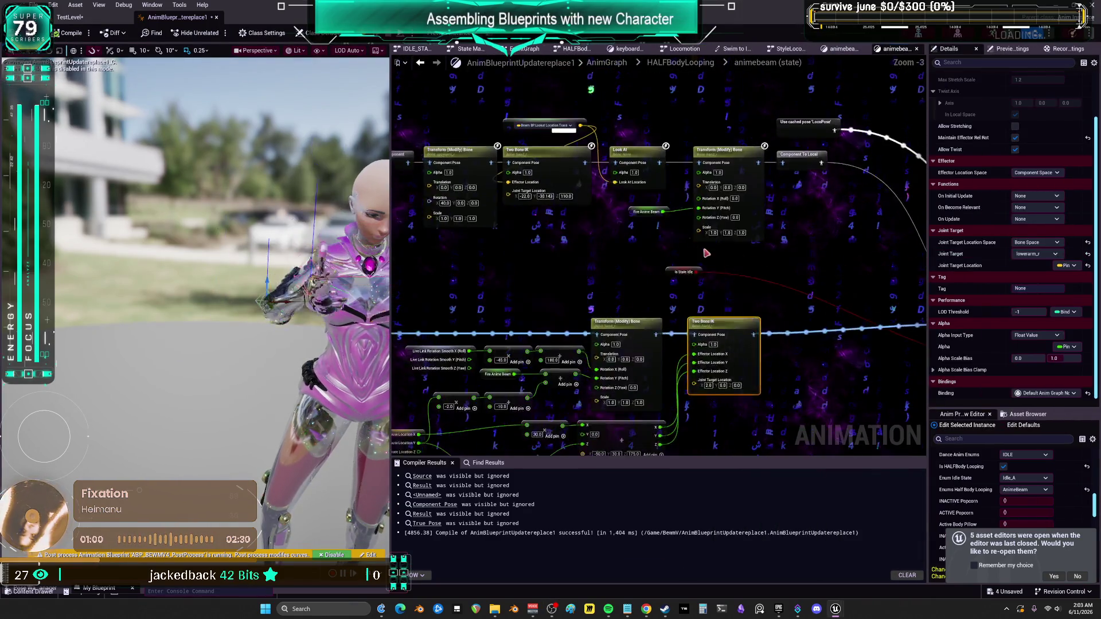
pyautogui.scroll(-4, 707, 253)
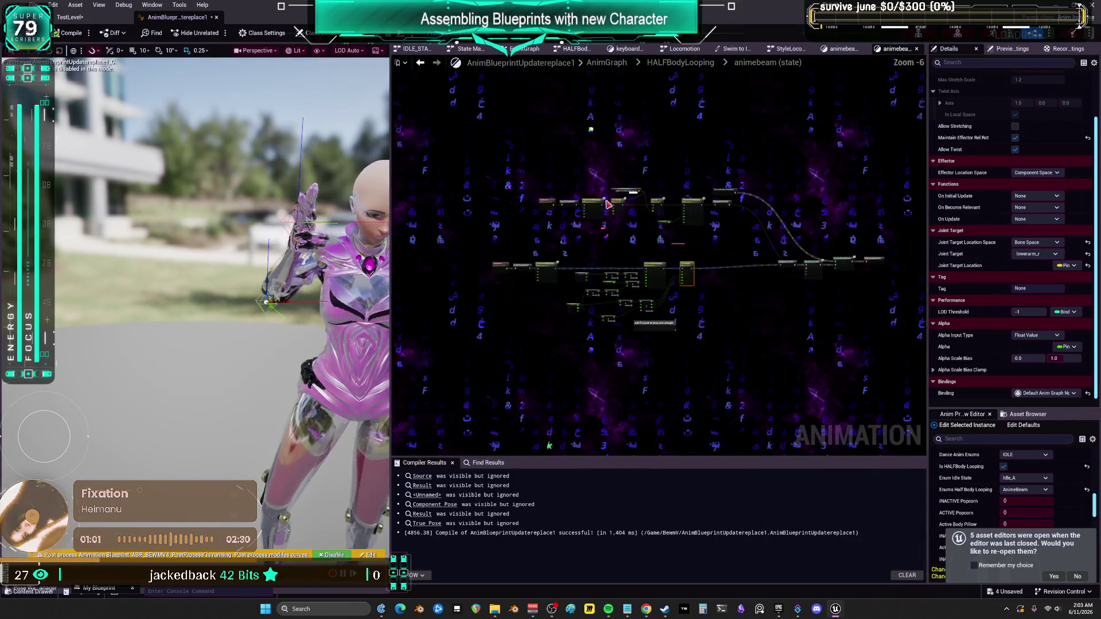
# Step: Go back up to the AnimGraph, then open animebeam's fingerguns1 Sequence Player animation in its own editor
pyautogui.scroll(3, 641, 164)
pyautogui.hotkey('alt', 'Left')
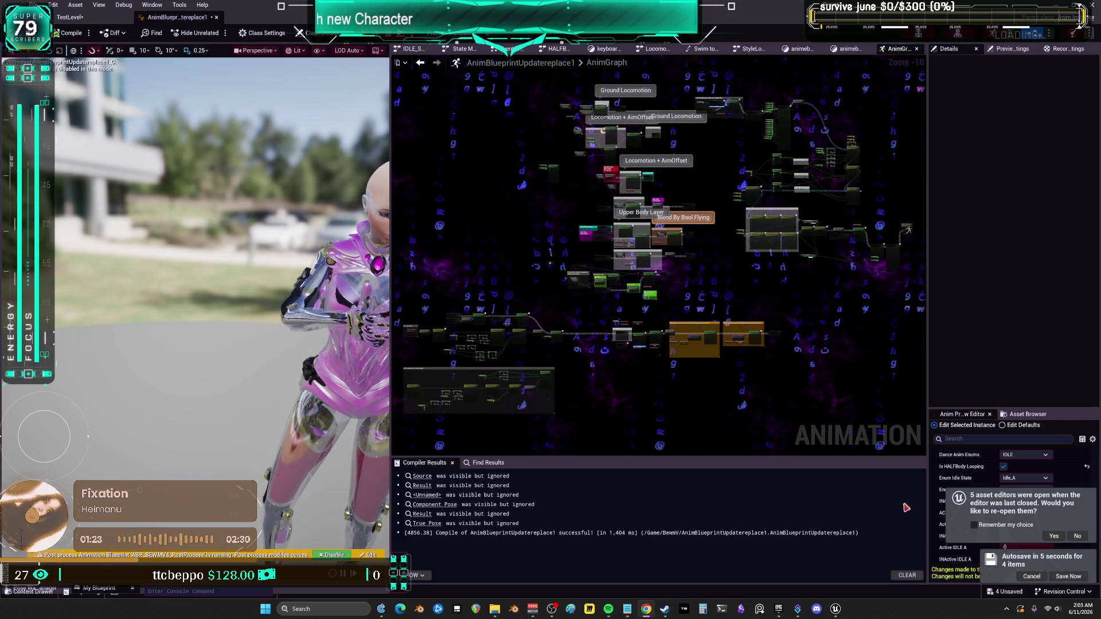
pyautogui.scroll(7, 613, 261)
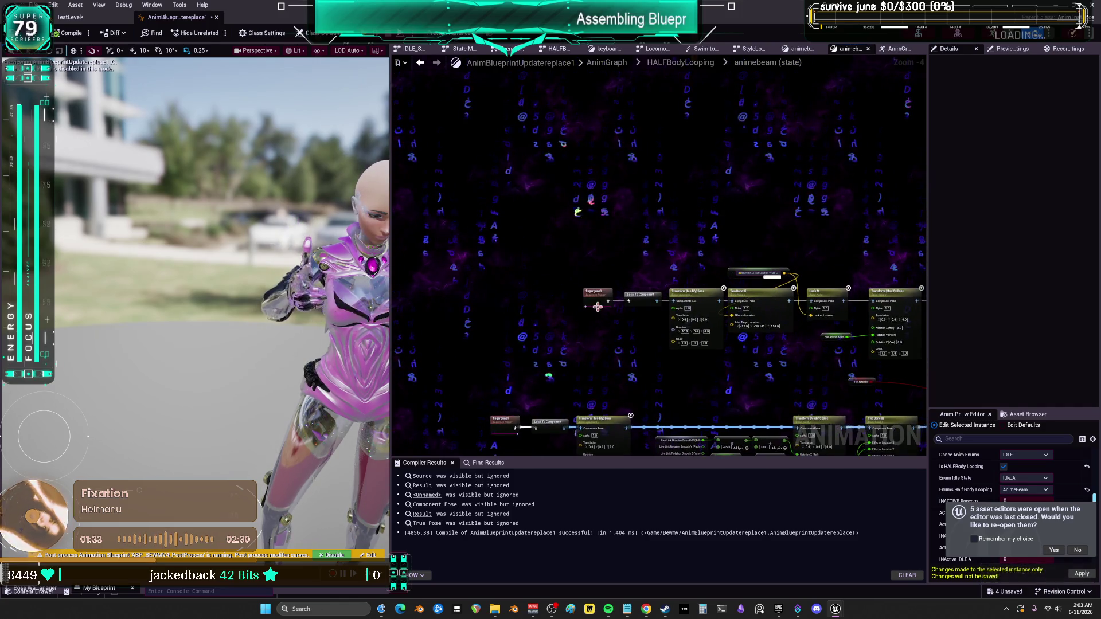
pyautogui.doubleClick(596, 308)
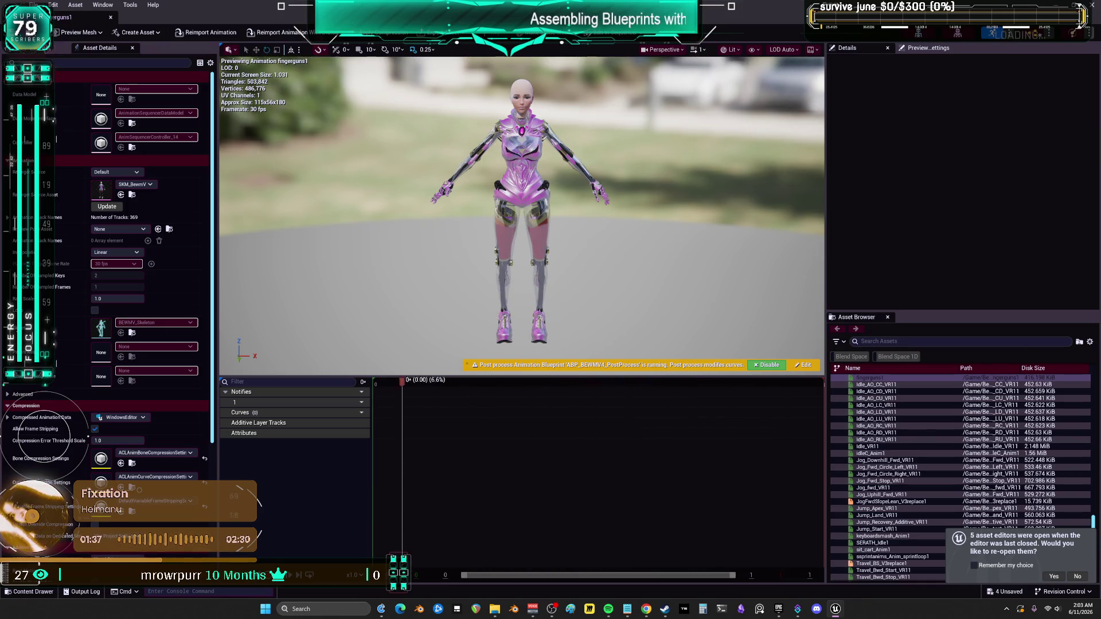
# Step: Orbit the fingerguns1 preview around the character, then switch away and bring up the Epic Games Launcher
pyautogui.moveTo(522, 229)
pyautogui.mouseDown()
pyautogui.moveTo(534, 229)
pyautogui.moveTo(504, 229)
pyautogui.mouseUp()
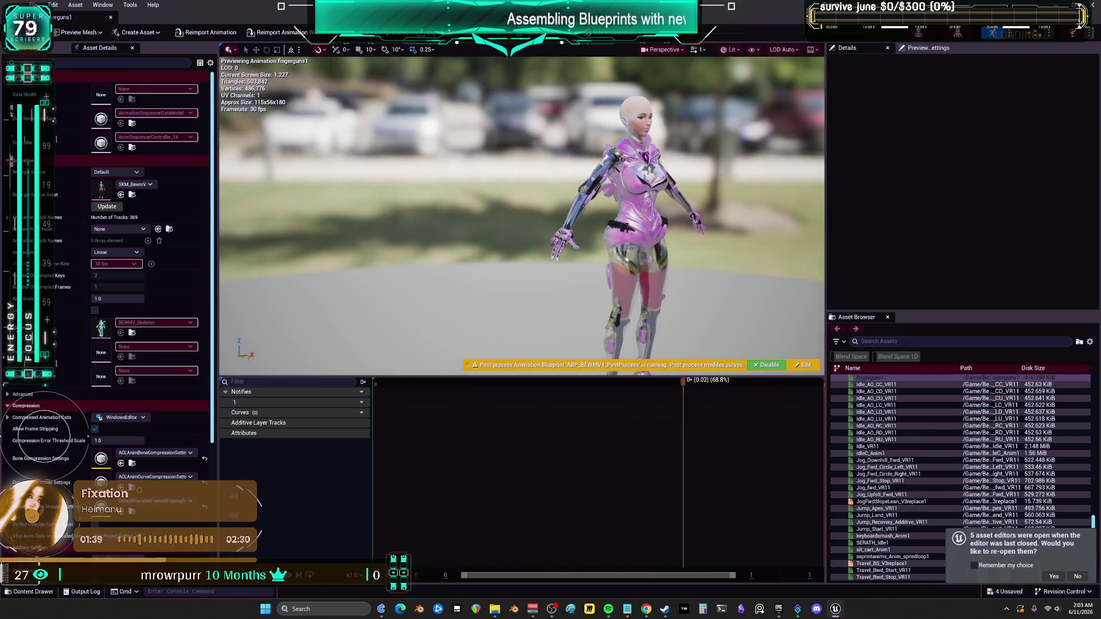
pyautogui.moveTo(656, 282); pyautogui.dragTo(642, 283)
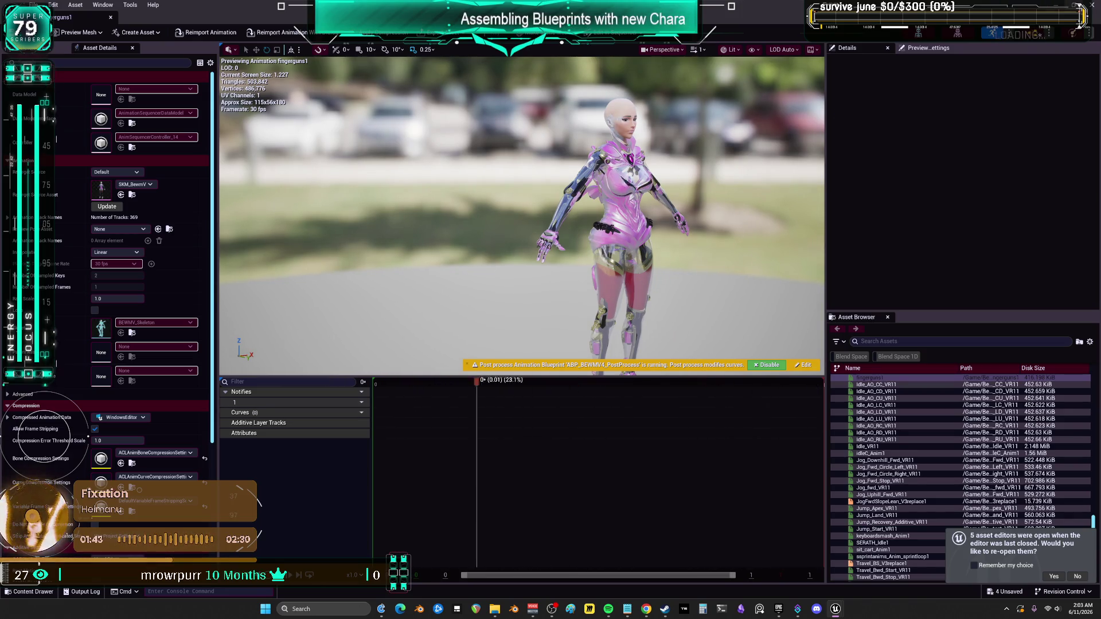
pyautogui.hotkey('alt', 'Tab')
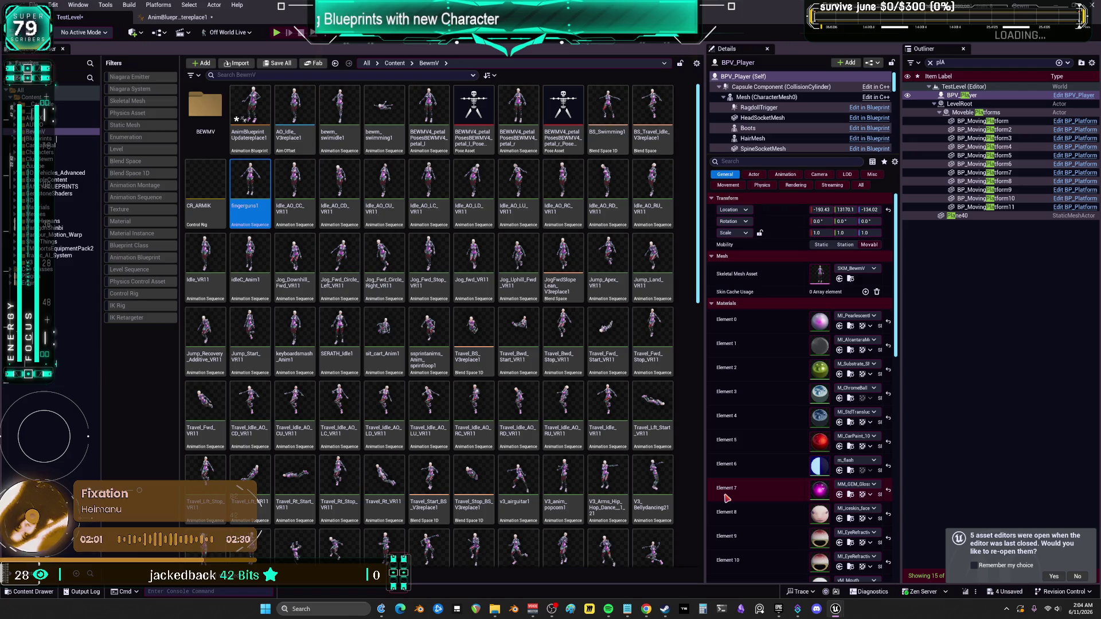
pyautogui.moveTo(413, 318)
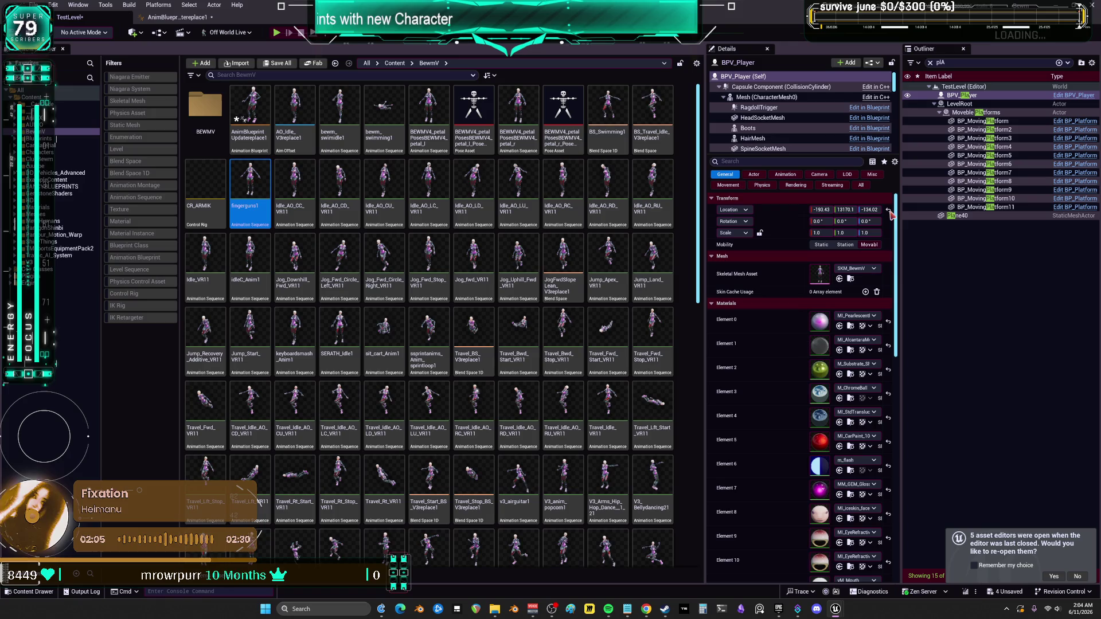
pyautogui.click(780, 611)
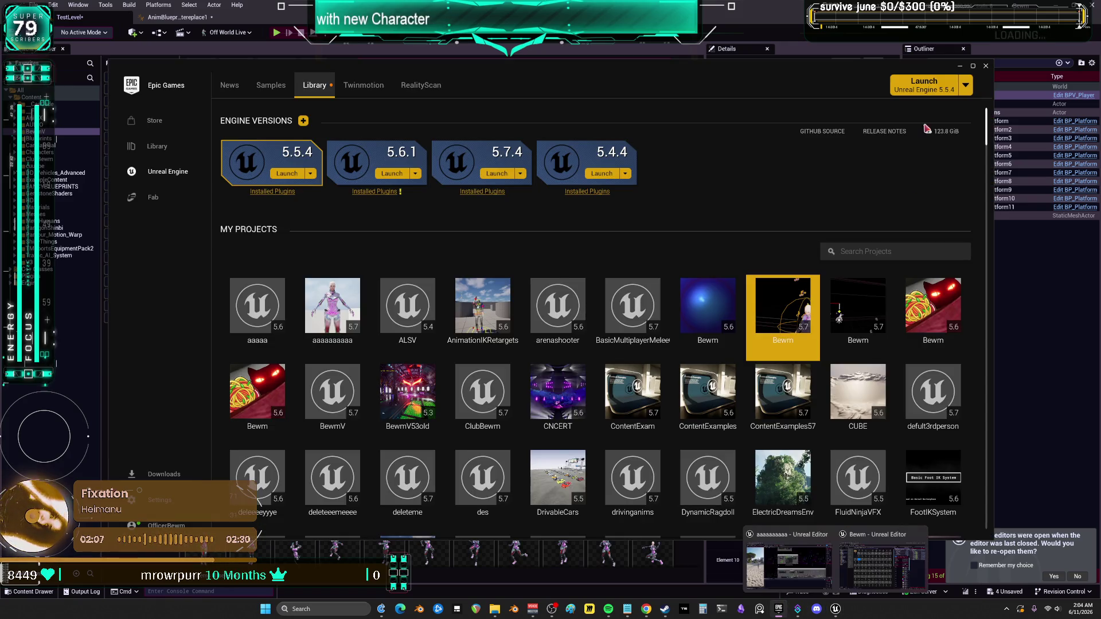
pyautogui.click(973, 66)
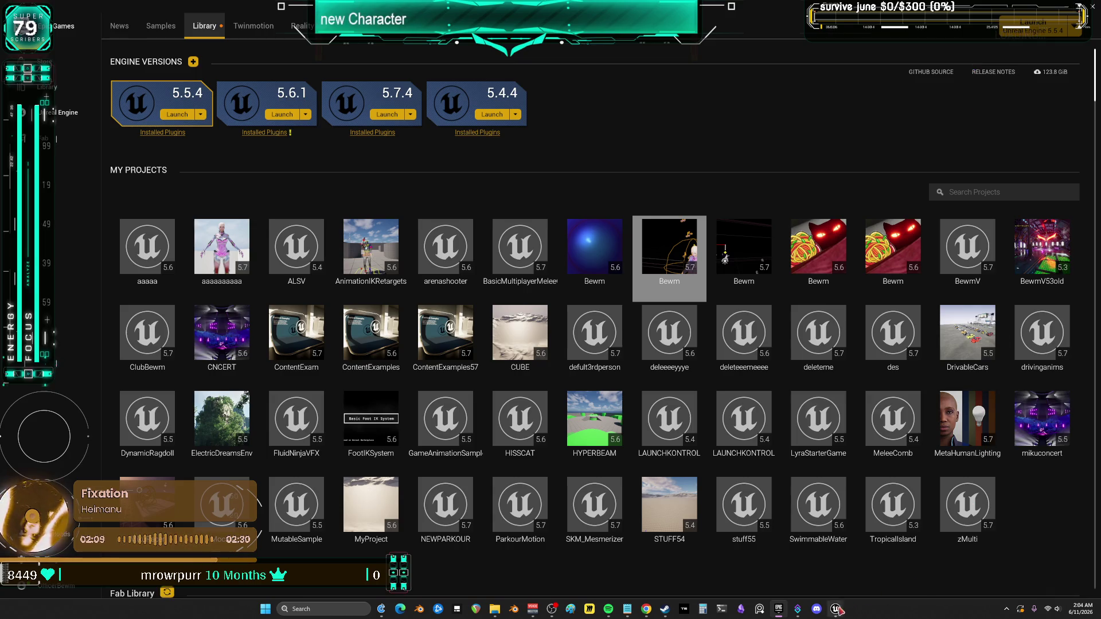
pyautogui.moveTo(835, 609)
pyautogui.click(835, 559)
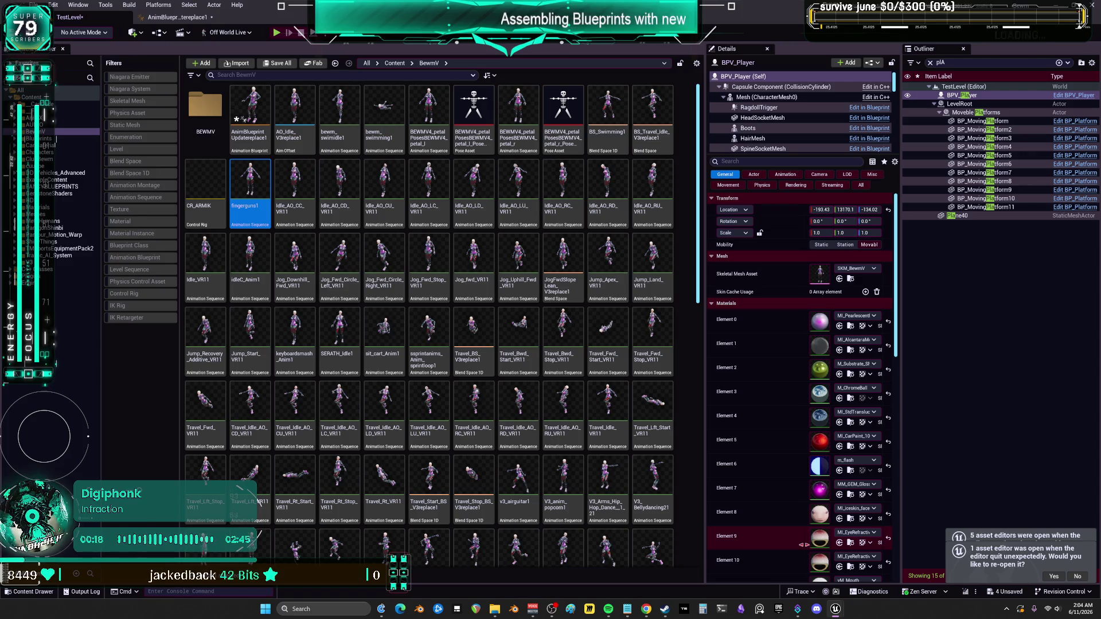
# Step: Close the Yin_AnimBlueprint editor and clear the Yin folder filter to show every asset
pyautogui.hotkey('alt', 'Tab')
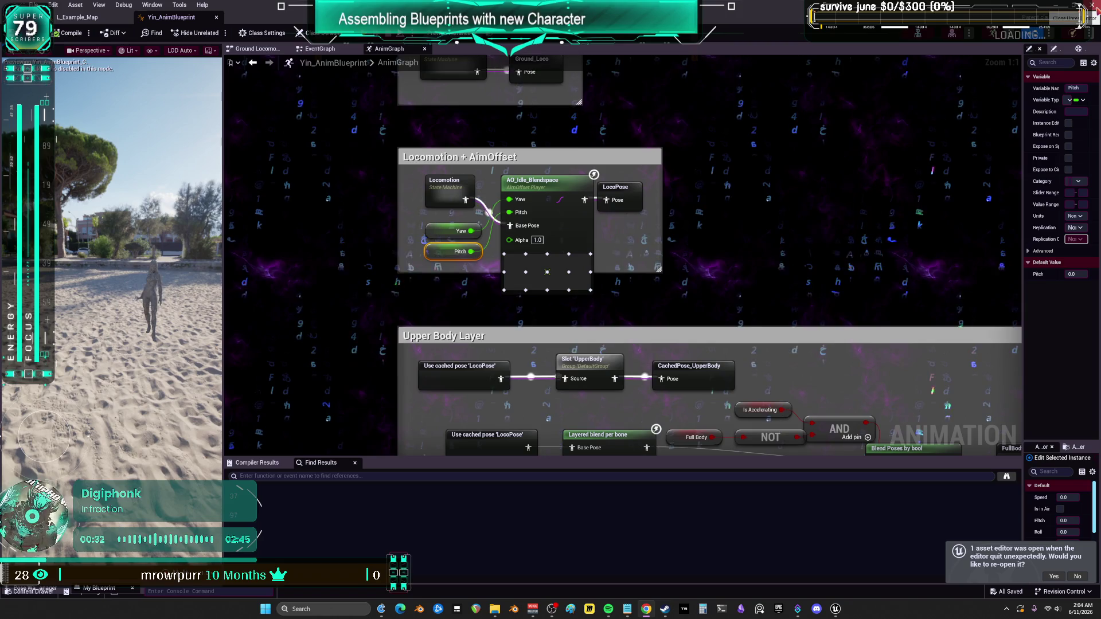
pyautogui.click(216, 17)
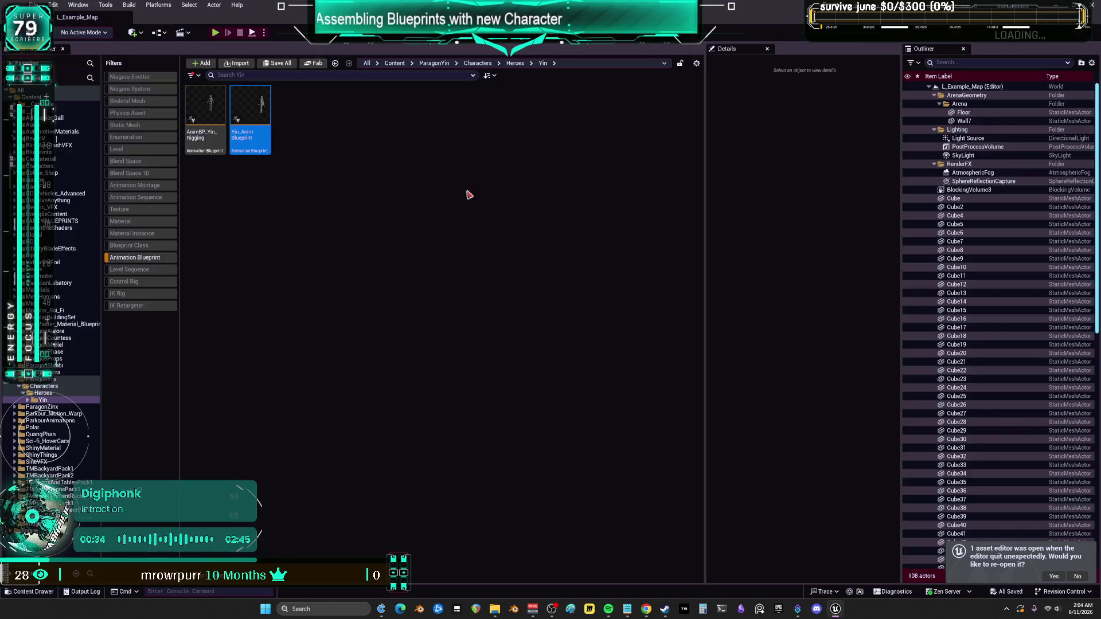
pyautogui.click(132, 259)
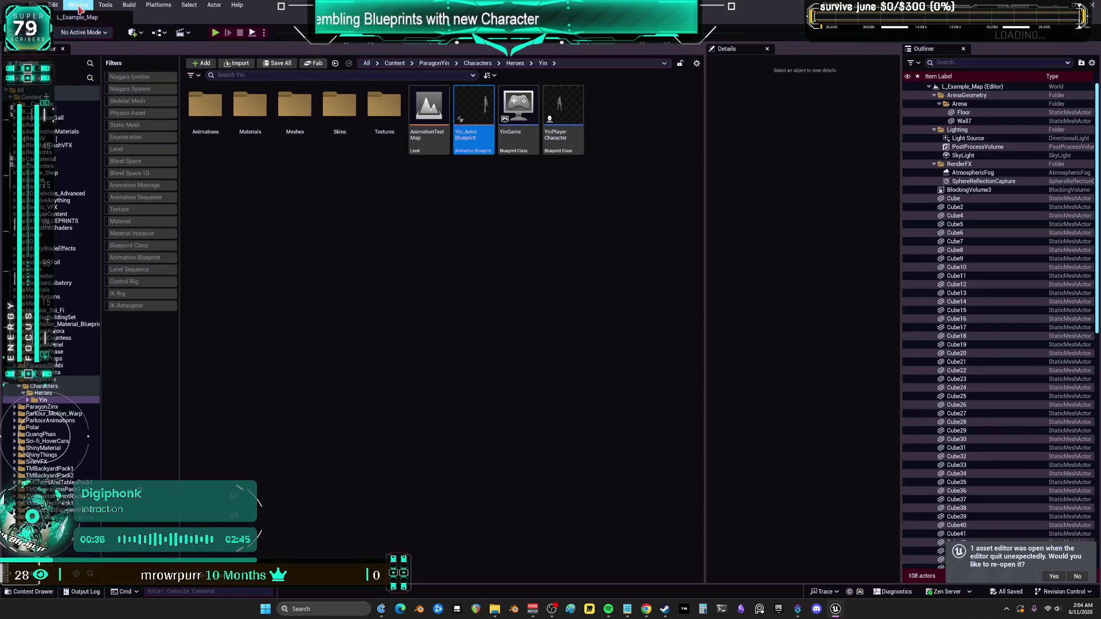
# Step: Open a second floating level viewport, Viewport 2, and move it aside
pyautogui.click(78, 5)
pyautogui.moveTo(180, 91)
pyautogui.click(230, 94)
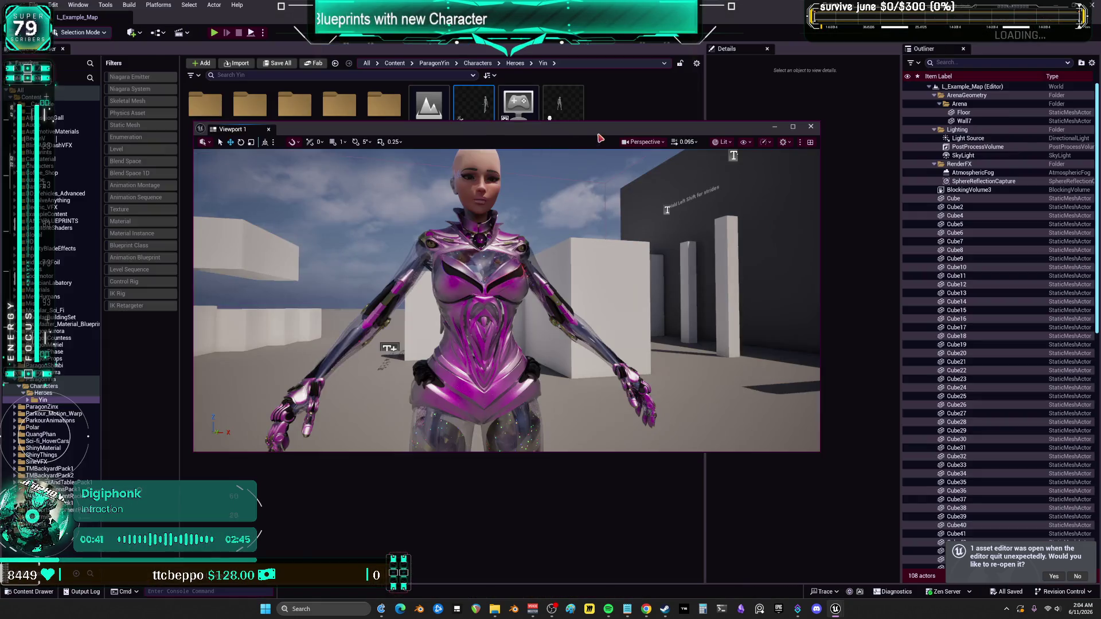
pyautogui.moveTo(599, 137); pyautogui.dragTo(750, 260)
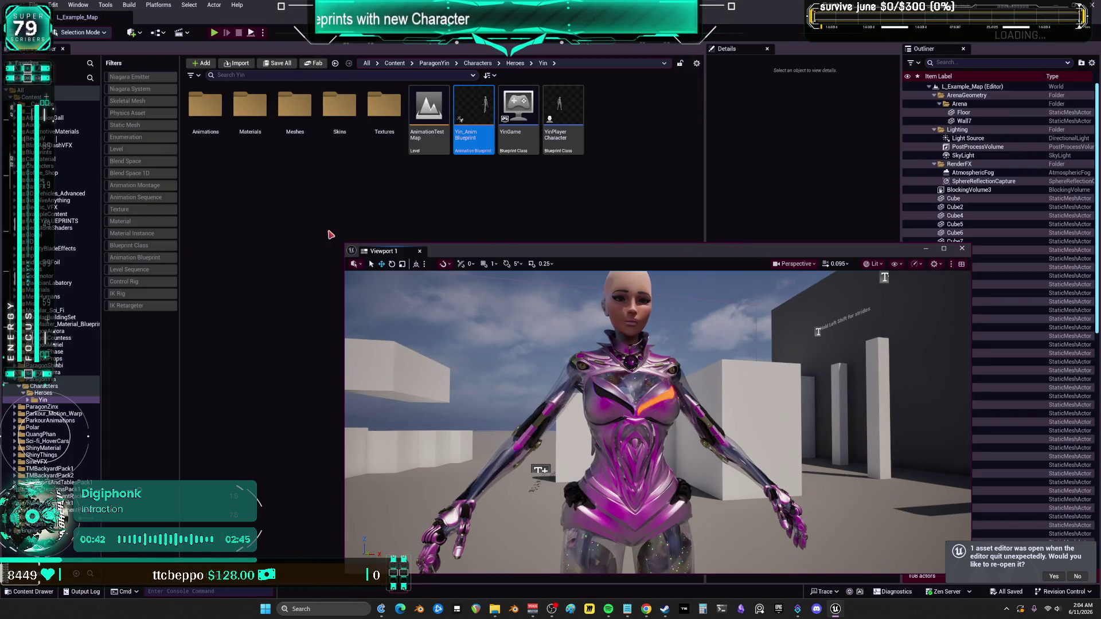
# Step: Expand the BEWMV folder and show its Animations contents
pyautogui.click(14, 139)
pyautogui.click(19, 145)
pyautogui.click(57, 159)
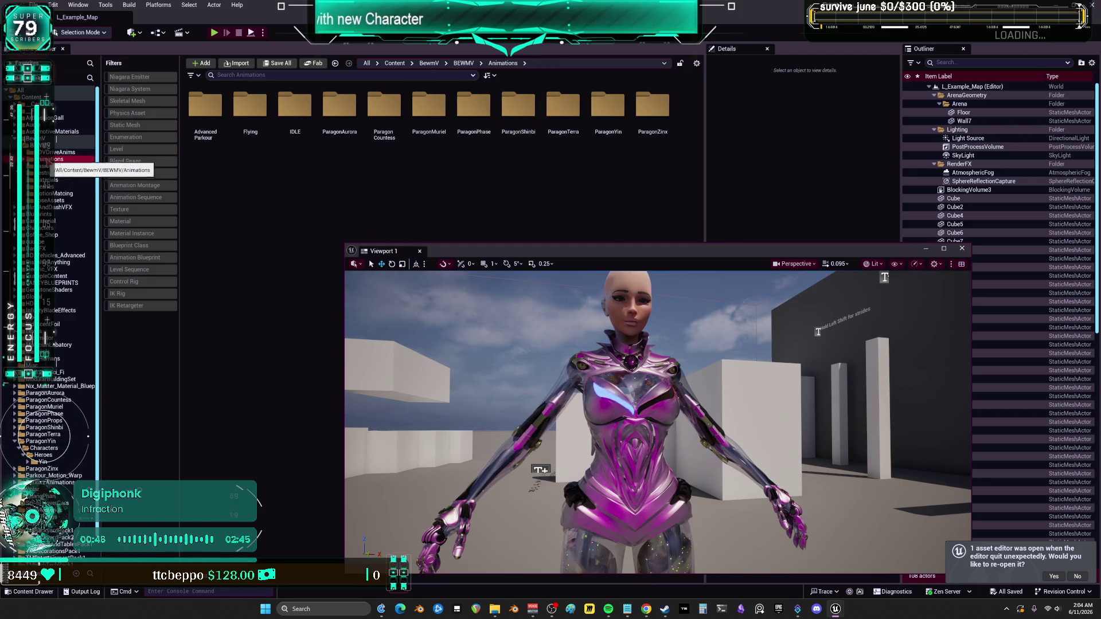
# Step: Filter the folder by 'ao' and select the CountessIdle, CountessTravelMode and FTravel_Idle AO animations
pyautogui.write('ao')
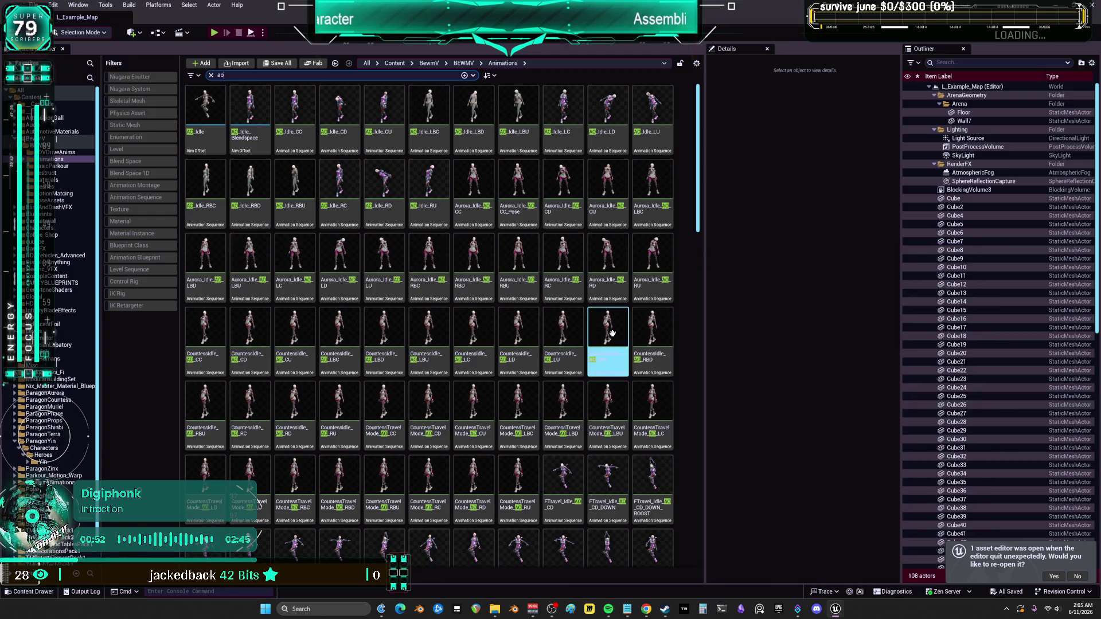
pyautogui.click(611, 333)
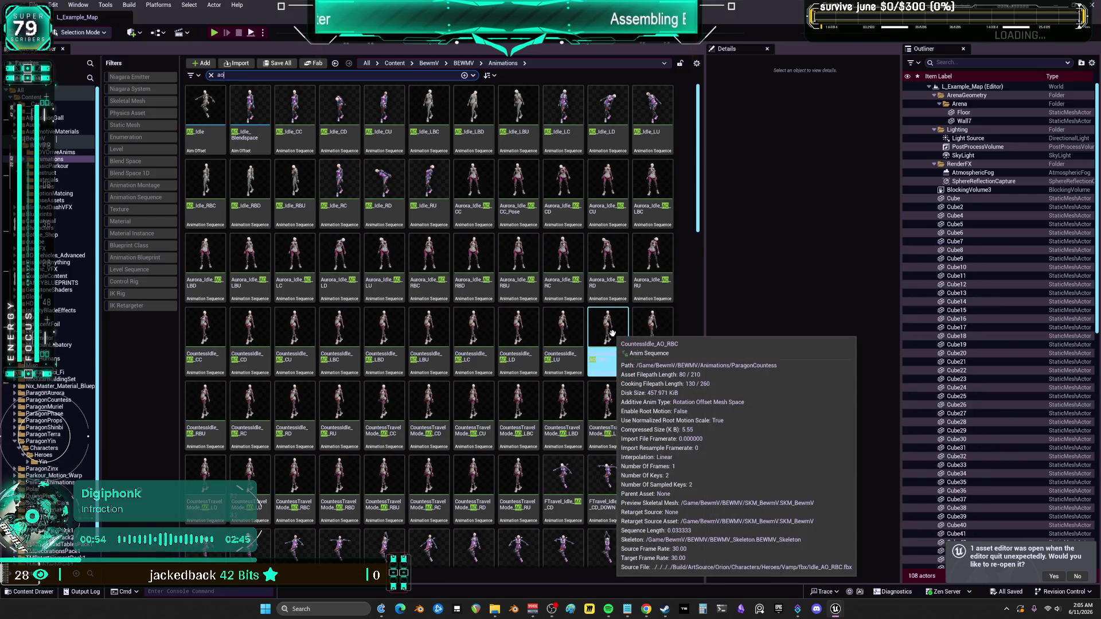
pyautogui.click(601, 425)
pyautogui.moveTo(590, 413)
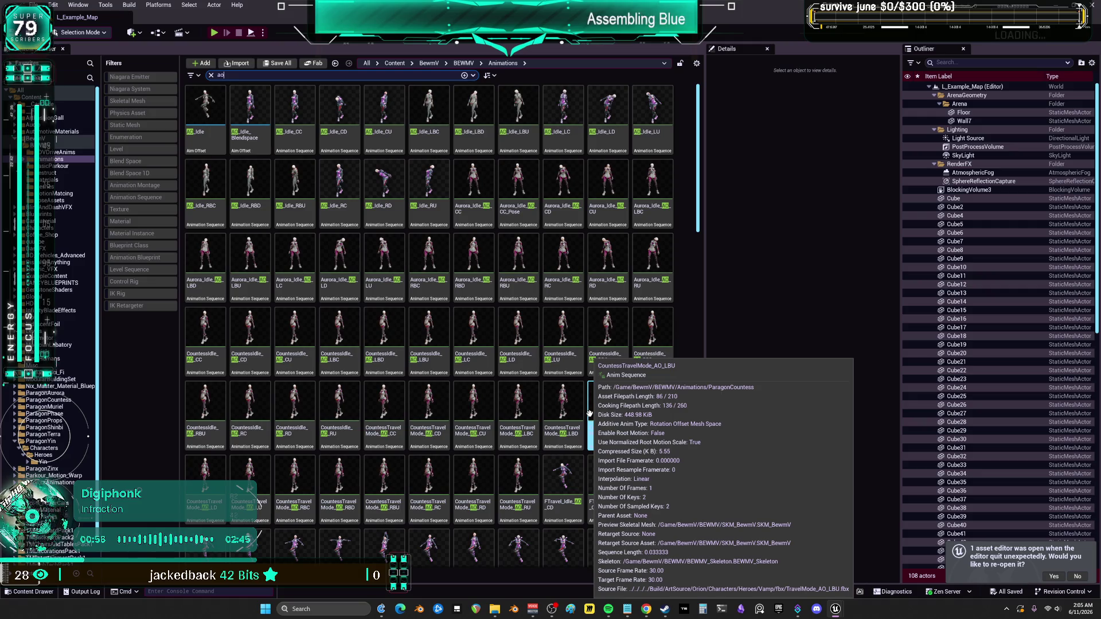
pyautogui.click(576, 475)
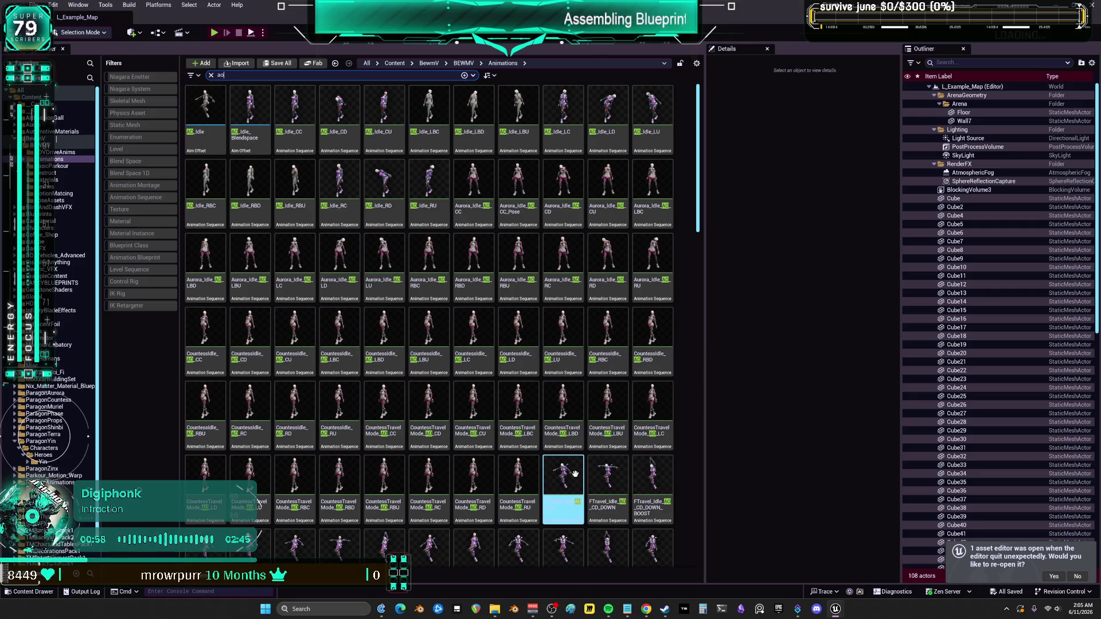
pyautogui.click(275, 415)
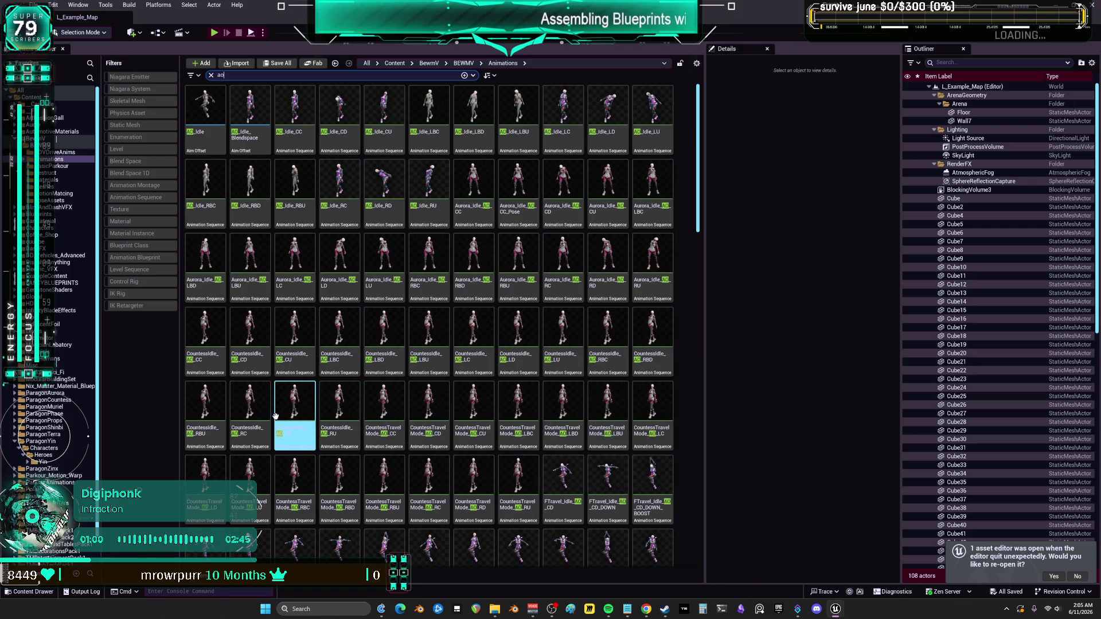
pyautogui.click(269, 418)
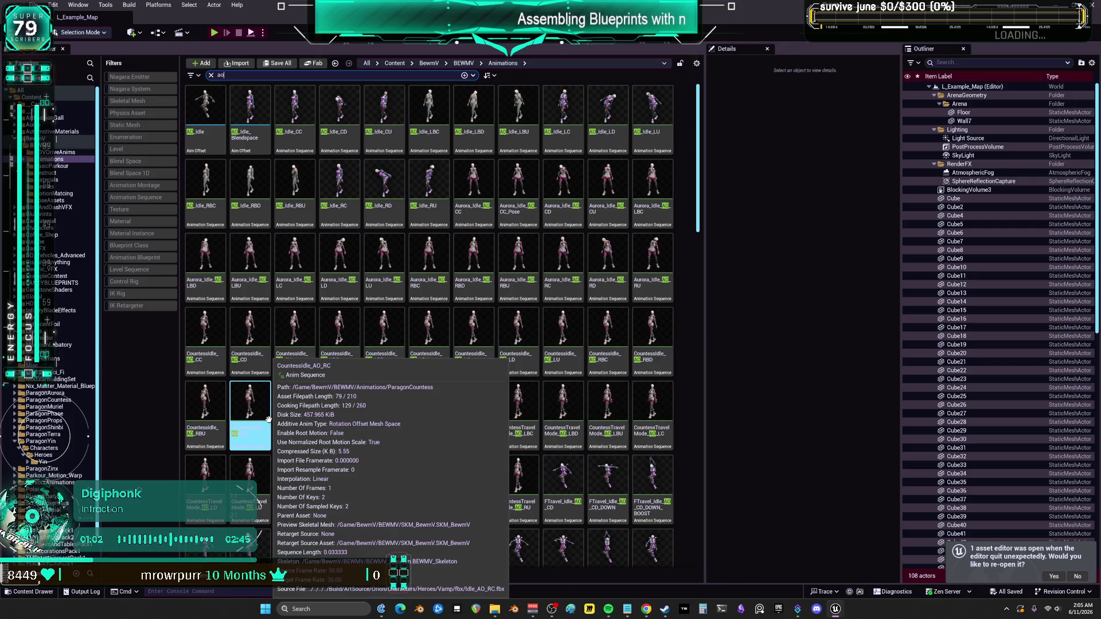
pyautogui.click(289, 421)
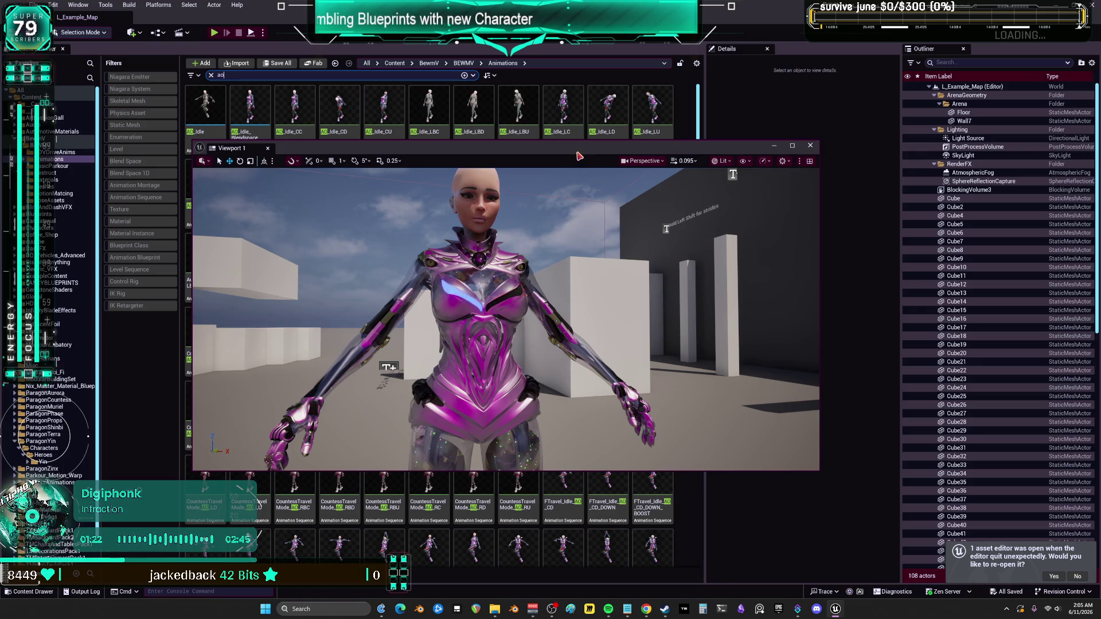
# Step: Scroll down the filtered results, selecting FTravel_Idle_AO_RD_UP and further aim-offset animations
pyautogui.click(512, 164)
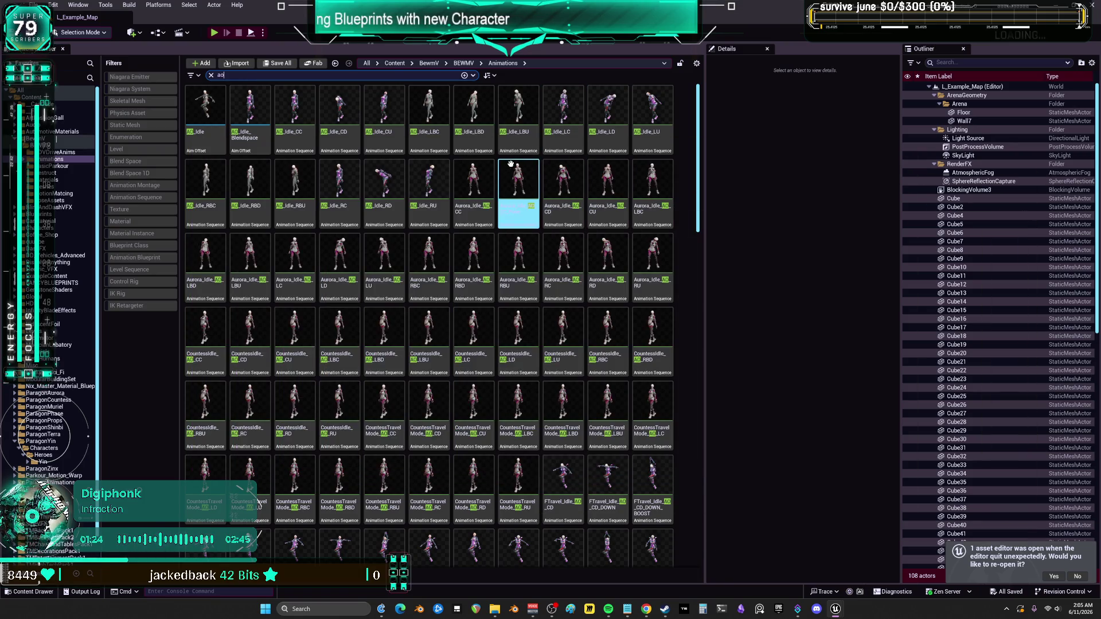
pyautogui.scroll(-5, 516, 287)
pyautogui.click(570, 302)
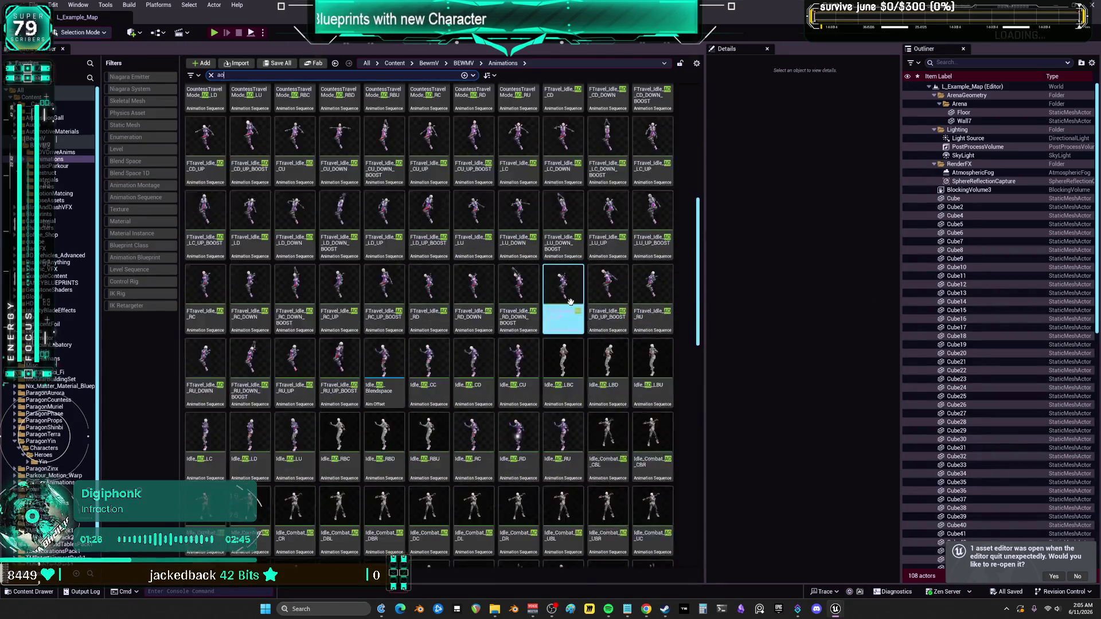
pyautogui.scroll(-1, 570, 302)
pyautogui.click(608, 361)
pyautogui.click(566, 347)
pyautogui.click(384, 355)
pyautogui.scroll(-2, 516, 355)
pyautogui.click(661, 367)
pyautogui.scroll(-1, 573, 372)
pyautogui.click(607, 373)
pyautogui.moveTo(699, 430)
pyautogui.mouseDown()
pyautogui.moveTo(702, 505)
pyautogui.moveTo(720, 424)
pyautogui.mouseUp()
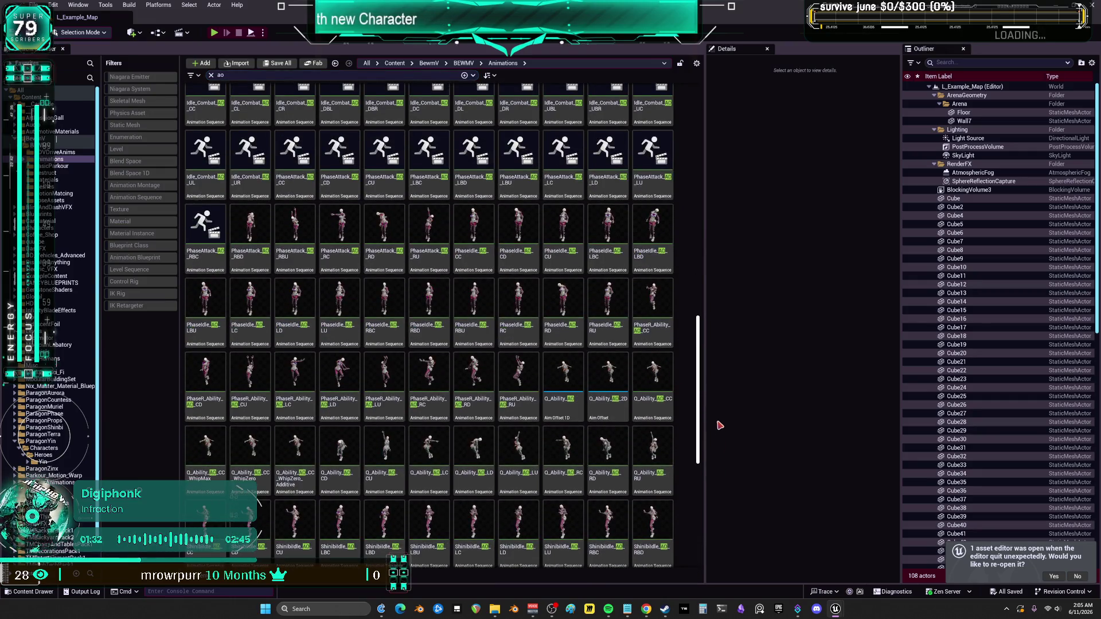
# Step: Select Q_Ability_AO_2D, PhaseAttack_LD and an idle aim-offset blendspace while scrolling back up
pyautogui.click(608, 381)
pyautogui.scroll(3, 611, 378)
pyautogui.click(615, 374)
pyautogui.scroll(3, 610, 372)
pyautogui.click(518, 447)
pyautogui.click(384, 390)
pyautogui.scroll(6, 565, 405)
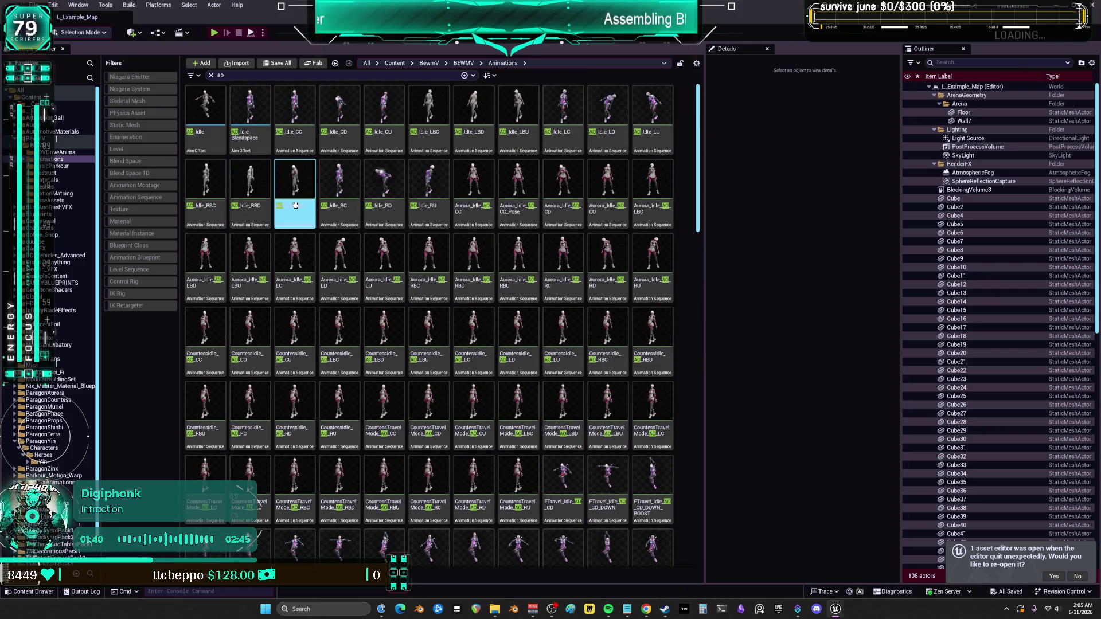
# Step: Open AO_Idle_Blendspace for editing and close the floating viewport window
pyautogui.doubleClick(267, 148)
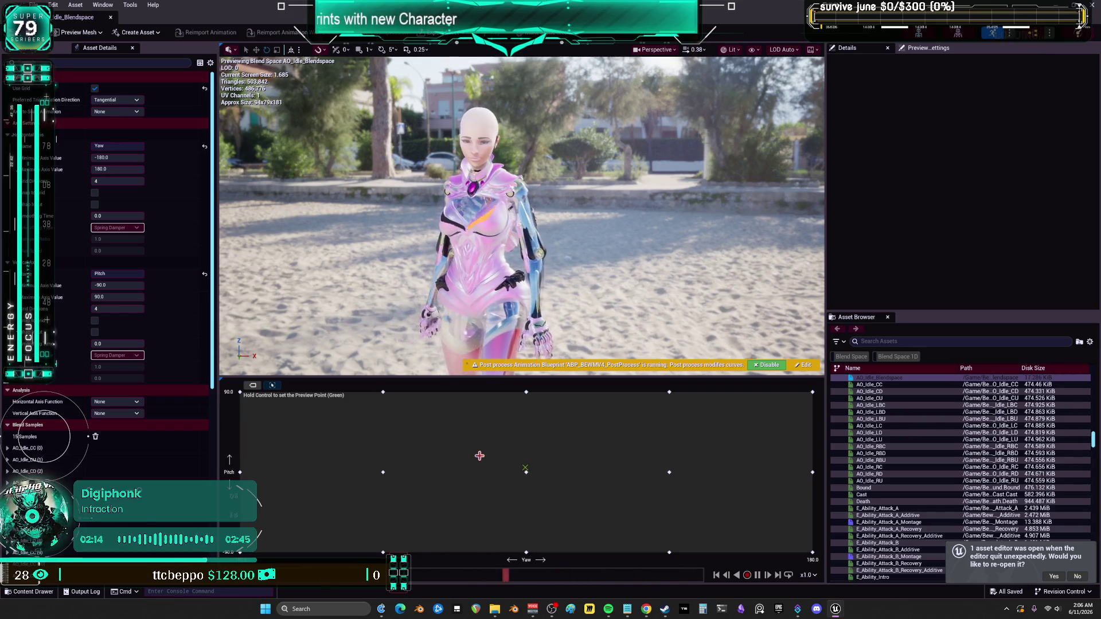
pyautogui.scroll(-3, 108, 229)
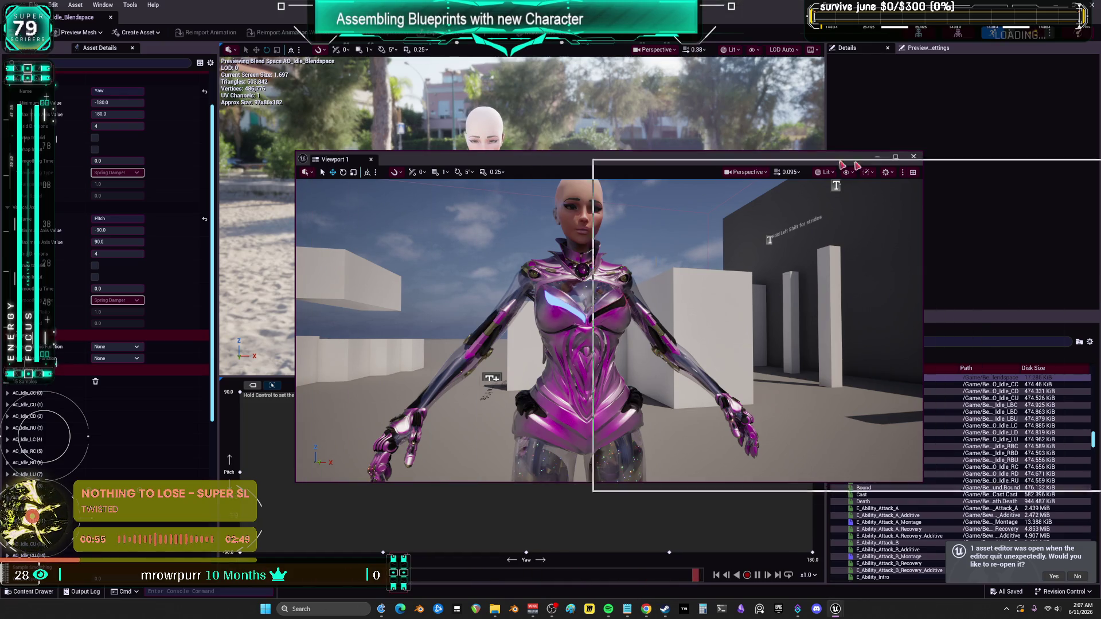
pyautogui.click(664, 379)
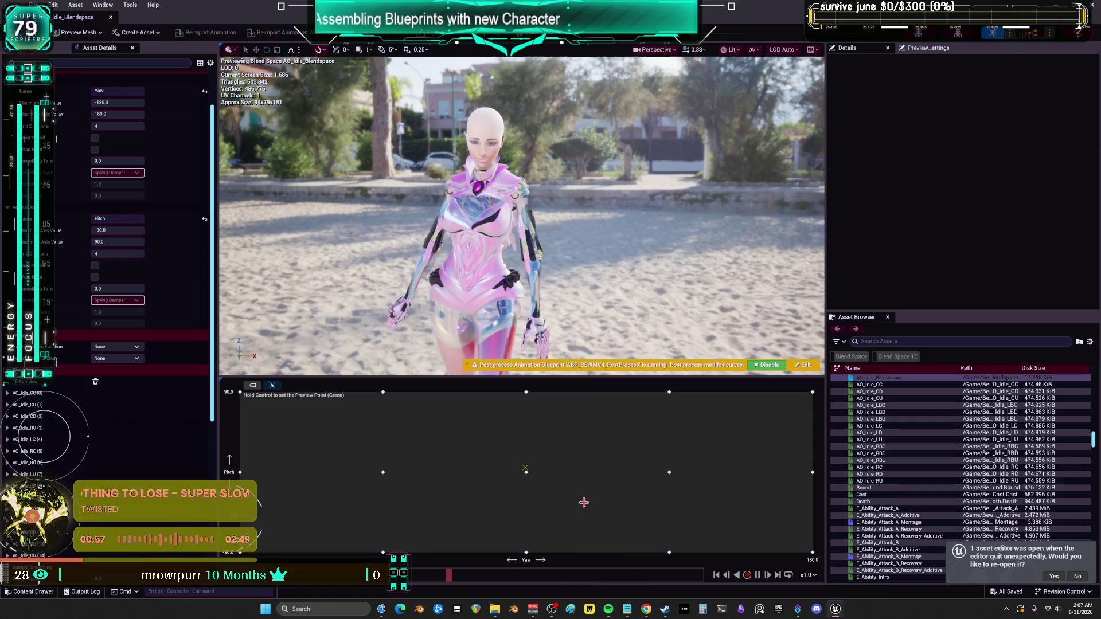
# Step: Bring up the Notepad to-do list and place the cursor at the end of item 3
pyautogui.click(627, 608)
pyautogui.click(485, 206)
pyautogui.press('End')
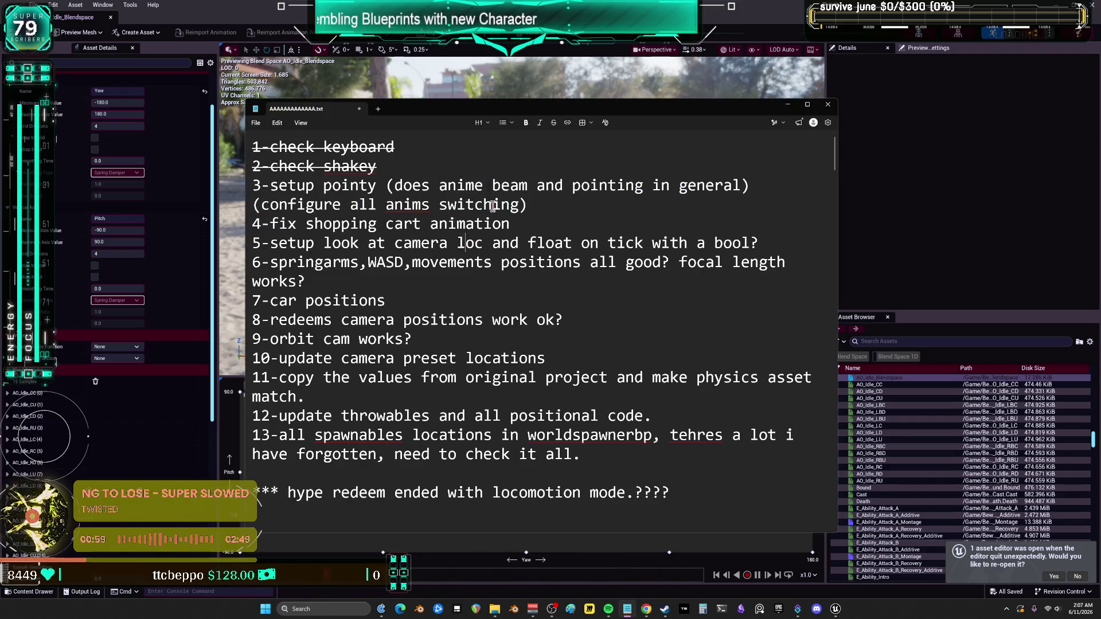
# Step: Under item 3, write AO_Idle_ and paste it onto a new line for each pose
pyautogui.press('Return')
pyautogui.press('Return')
pyautogui.press('Return')
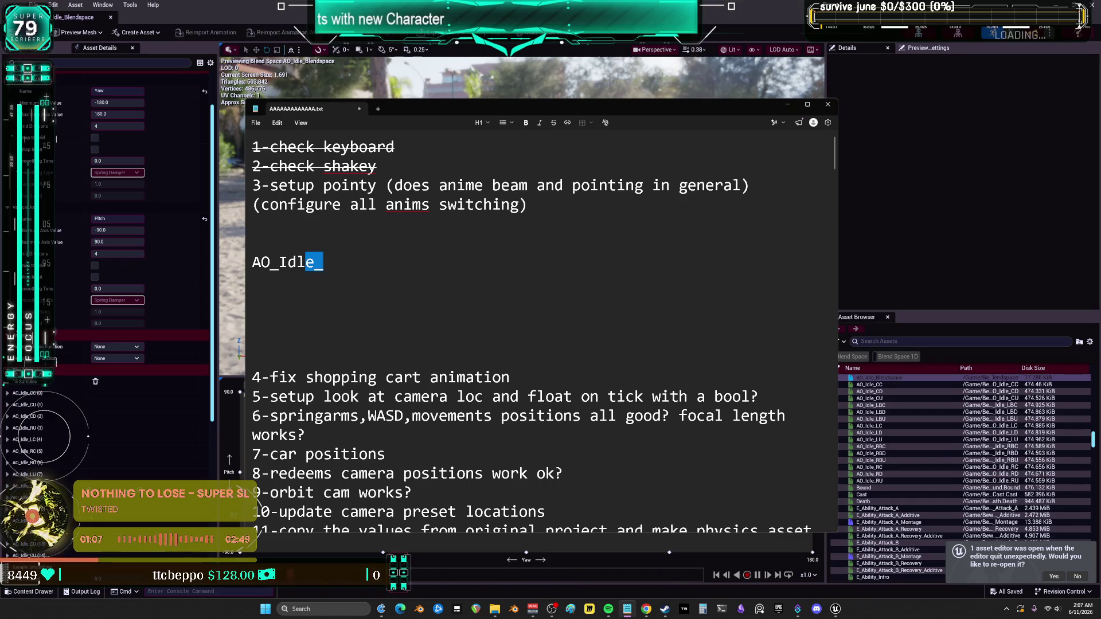
pyautogui.hotkey('shift', 'Left')
pyautogui.hotkey('shift', 'Left')
pyautogui.hotkey('shift', 'Left')
pyautogui.hotkey('ctrl', 'c')
pyautogui.press('Right')
pyautogui.press('Return')
pyautogui.hotkey('ctrl', 'v')
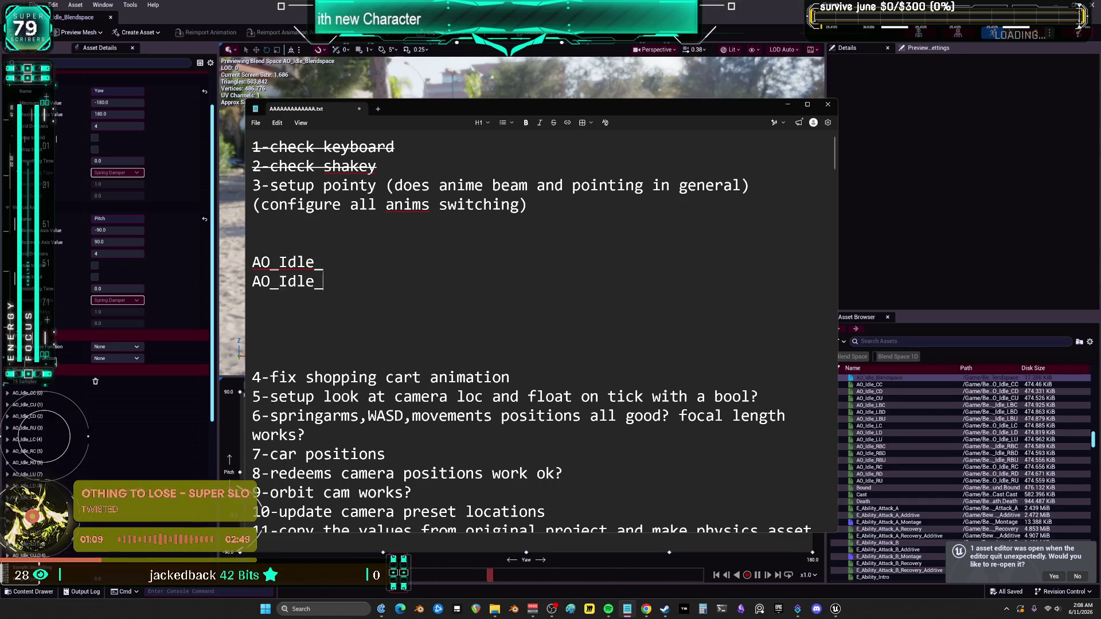
pyautogui.press('Return')
pyautogui.hotkey('ctrl', 'v')
pyautogui.press('Return')
pyautogui.hotkey('ctrl', 'v')
pyautogui.press('Return')
pyautogui.hotkey('ctrl', 'v')
pyautogui.press('Return')
pyautogui.hotkey('ctrl', 'v')
pyautogui.press('Return')
pyautogui.hotkey('ctrl', 'v')
pyautogui.press('Return')
pyautogui.hotkey('ctrl', 'v')
pyautogui.press('Return')
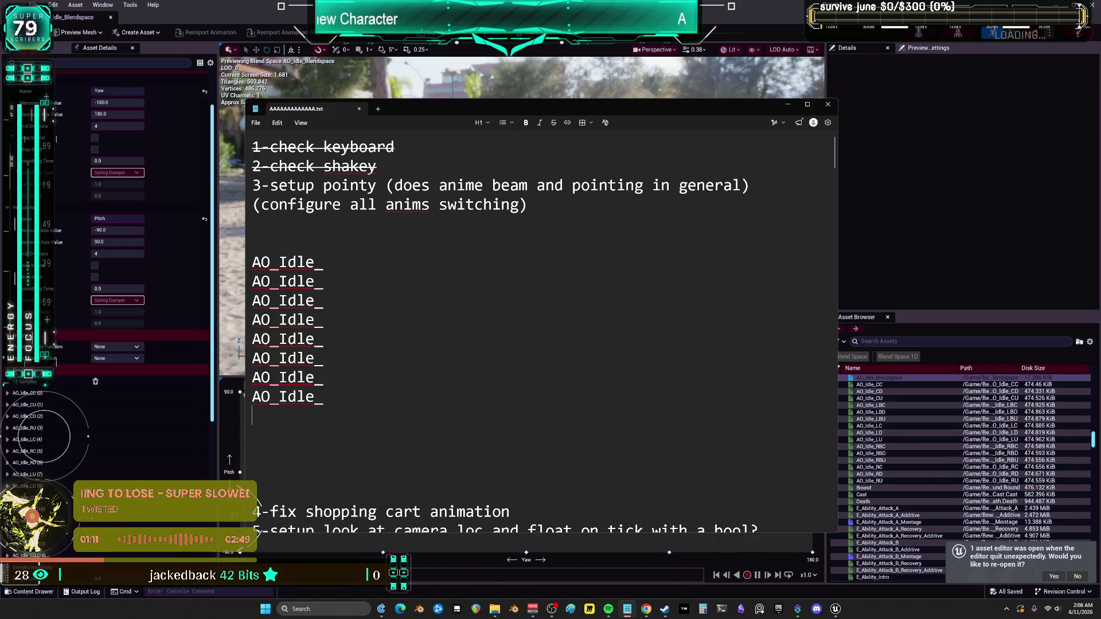
pyautogui.hotkey('ctrl', 'v')
pyautogui.press('Return')
pyautogui.hotkey('ctrl', 'v')
pyautogui.press('Return')
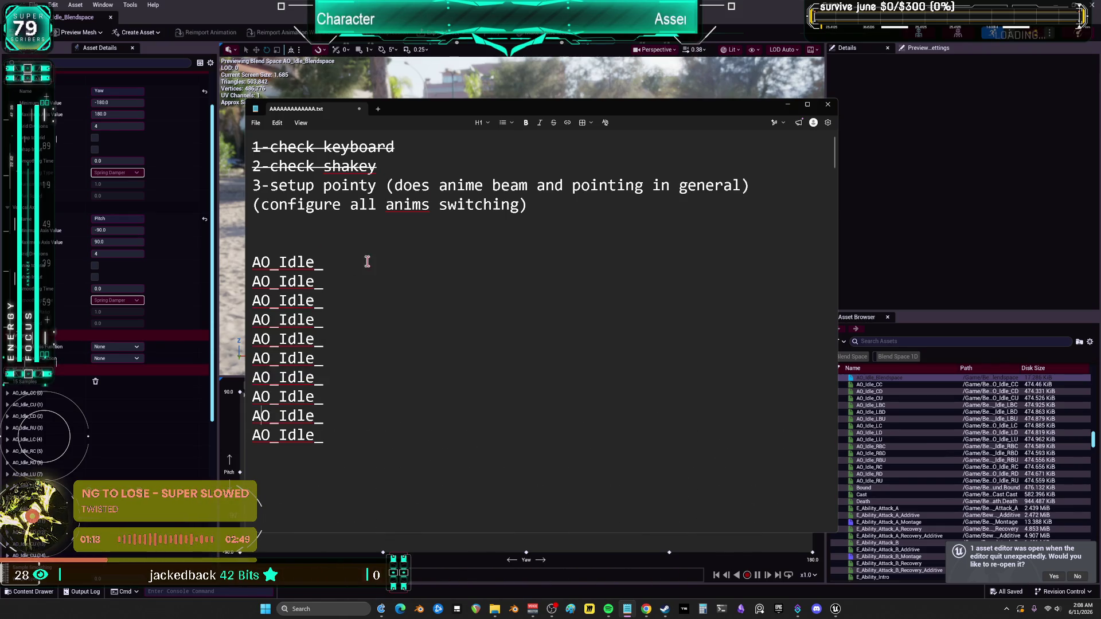
# Step: Add the pose suffixes CC through LD, delete the leftover extra line, and leave Notepad
pyautogui.write('CC')
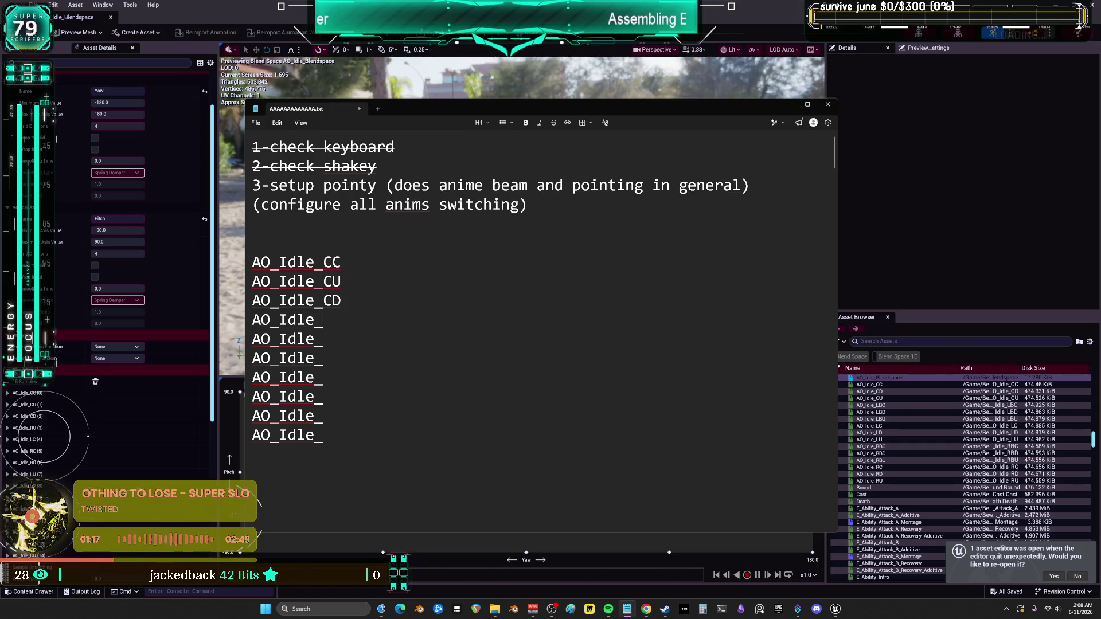
pyautogui.write('RU')
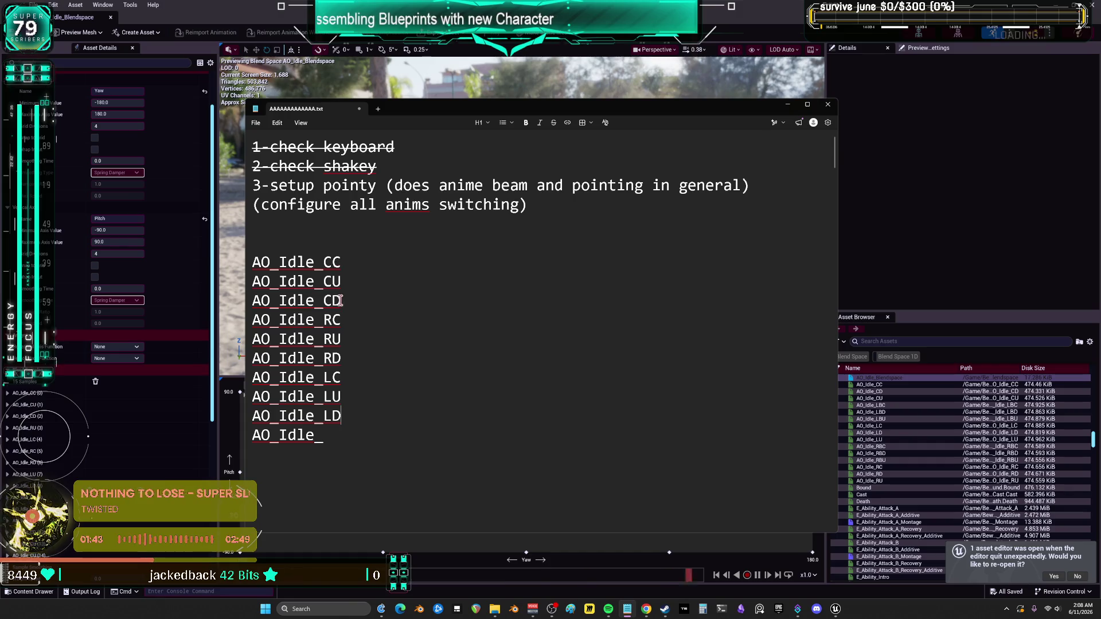
pyautogui.hotkey('shift', 'Home')
pyautogui.press('BackSpace')
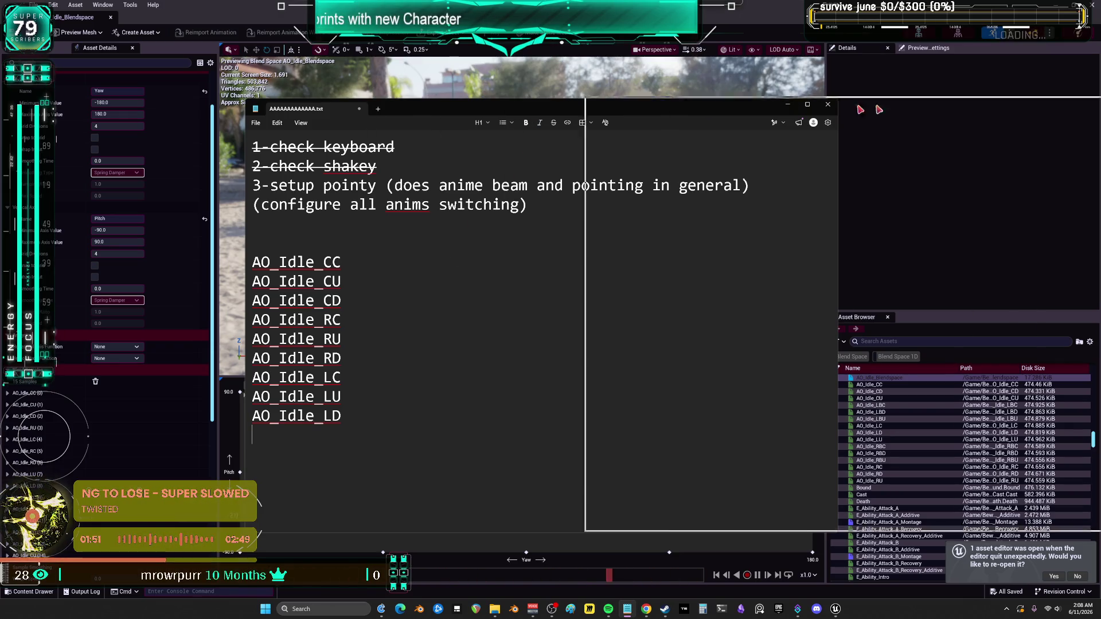
pyautogui.hotkey('alt', 'Tab')
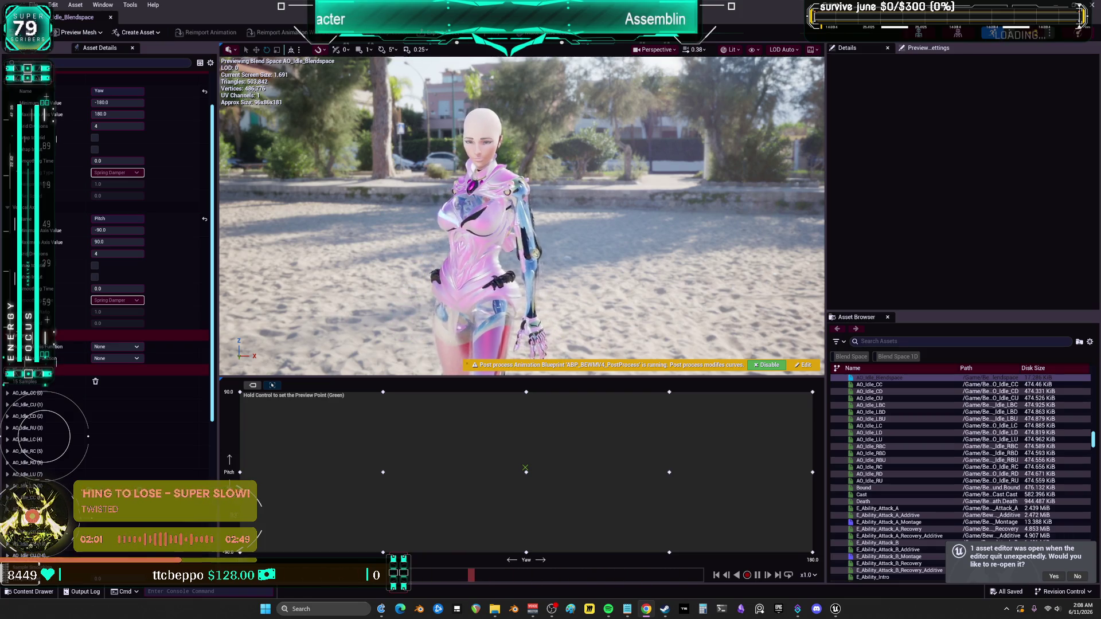
# Step: In the level editor, Ctrl-select the nine AO_Idle poses CC through RU, then open Animations/Flying
pyautogui.hotkey('alt', 'Tab')
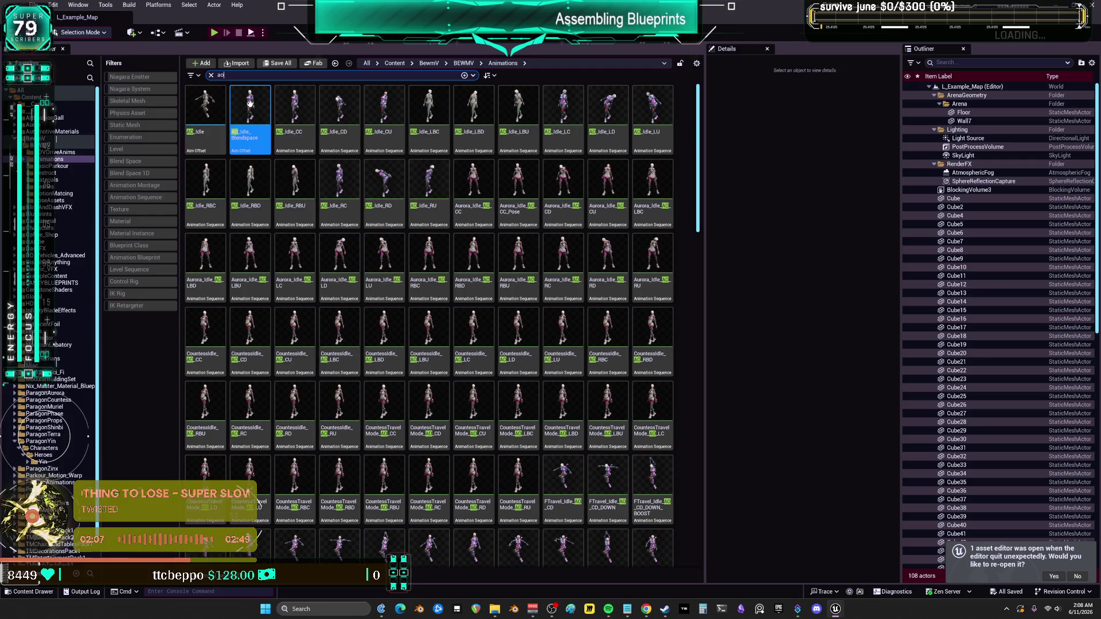
pyautogui.click(289, 128)
pyautogui.keyDown('ctrl'); pyautogui.click(347, 141); pyautogui.keyUp('ctrl')
pyautogui.keyDown('ctrl'); pyautogui.click(384, 141); pyautogui.keyUp('ctrl')
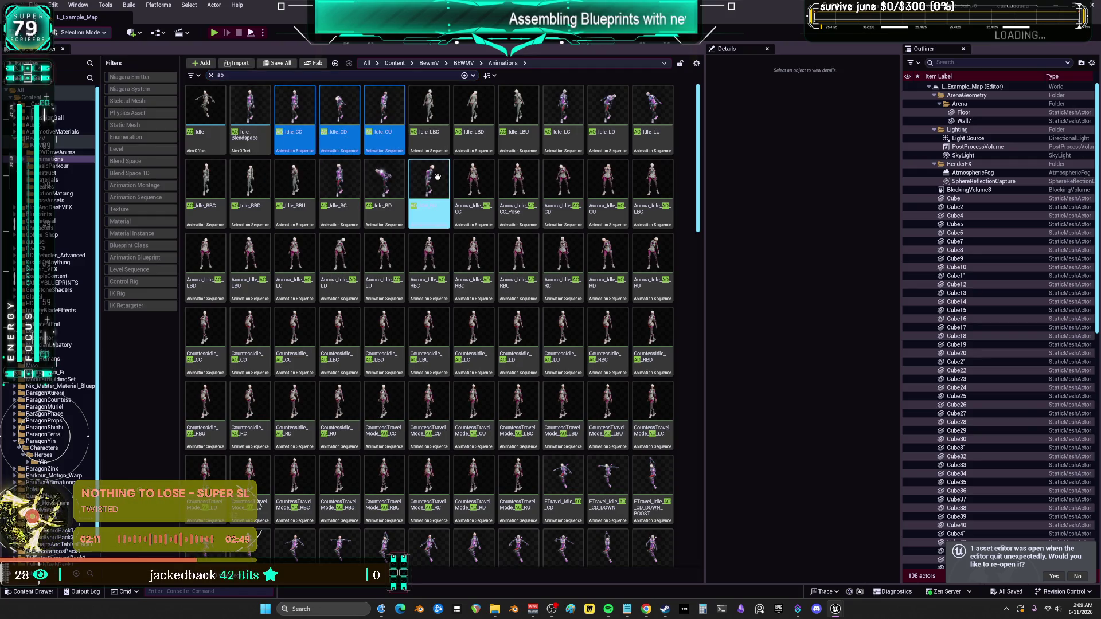
pyautogui.moveTo(438, 177)
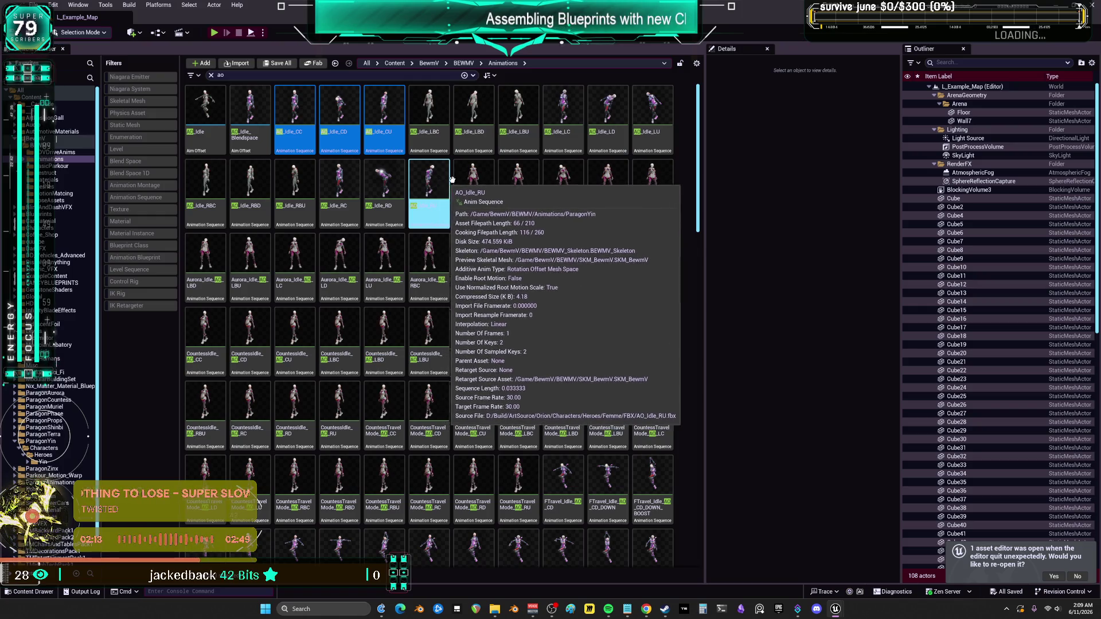
pyautogui.moveTo(536, 292)
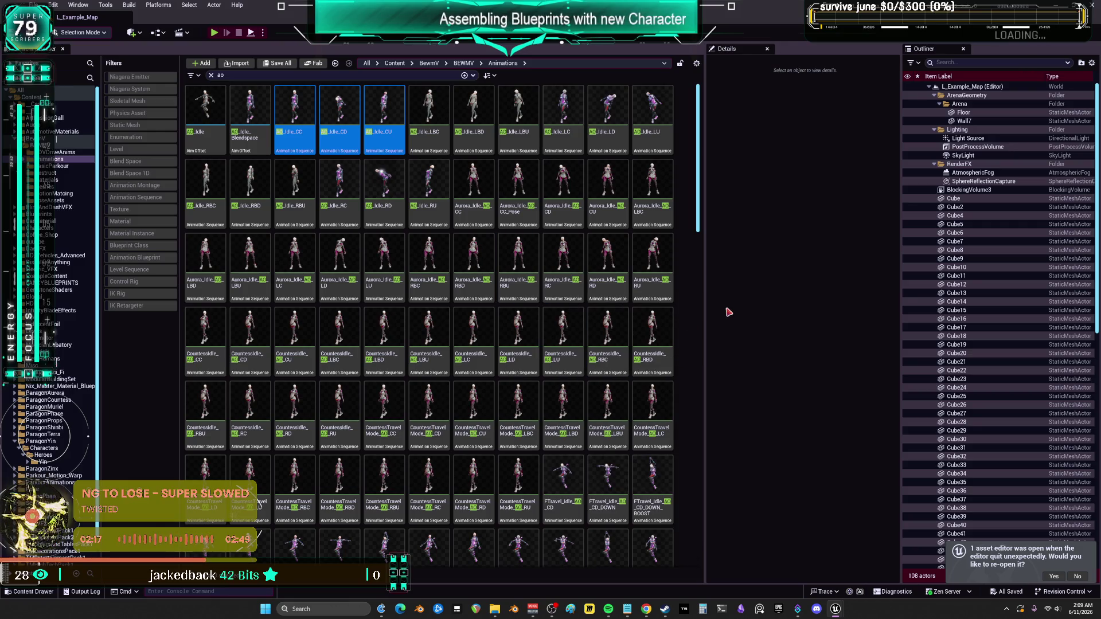
pyautogui.keyDown('ctrl'); pyautogui.click(562, 136); pyautogui.keyUp('ctrl')
pyautogui.keyDown('ctrl'); pyautogui.click(608, 144); pyautogui.keyUp('ctrl')
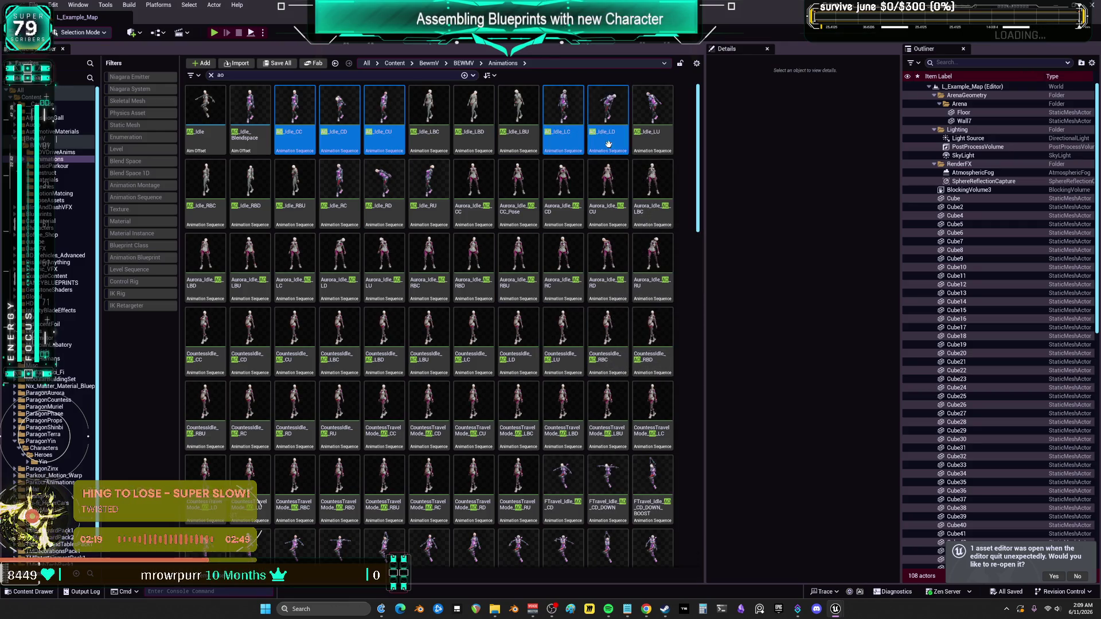
pyautogui.keyDown('ctrl'); pyautogui.click(652, 127); pyautogui.keyUp('ctrl')
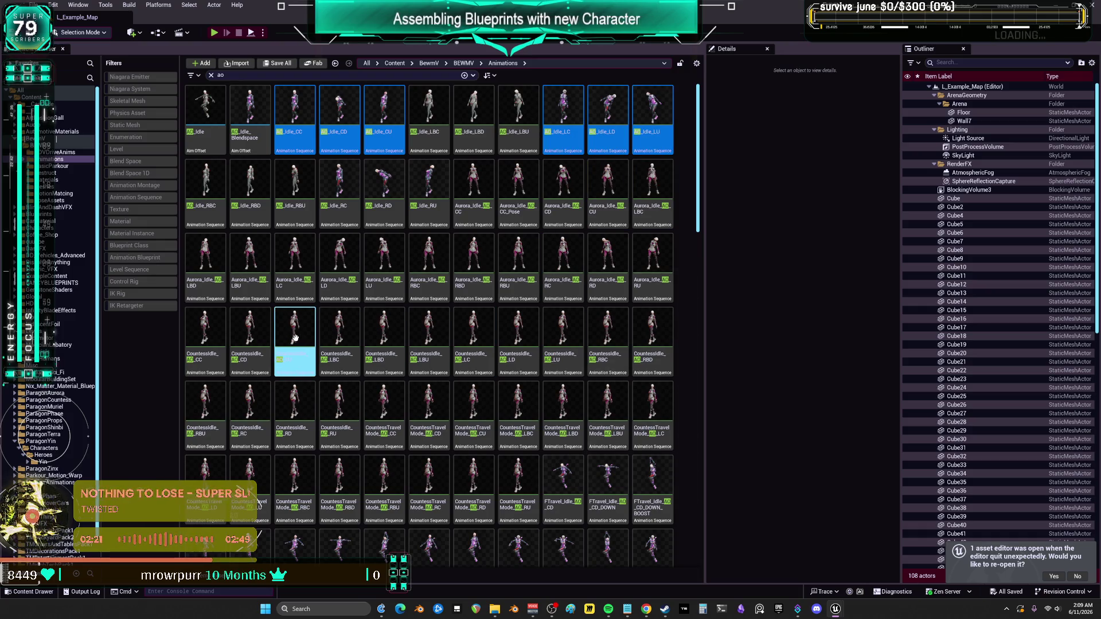
pyautogui.keyDown('ctrl'); pyautogui.click(340, 195); pyautogui.keyUp('ctrl')
pyautogui.keyDown('ctrl'); pyautogui.click(384, 195); pyautogui.keyUp('ctrl')
pyautogui.keyDown('ctrl'); pyautogui.click(421, 214); pyautogui.keyUp('ctrl')
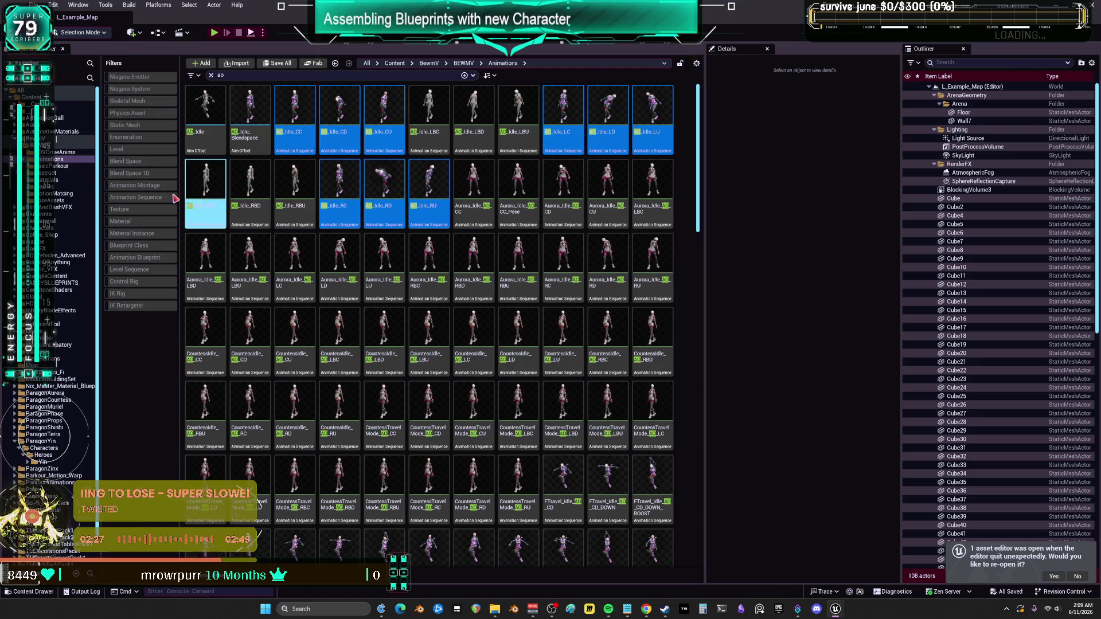
pyautogui.doubleClick(64, 159)
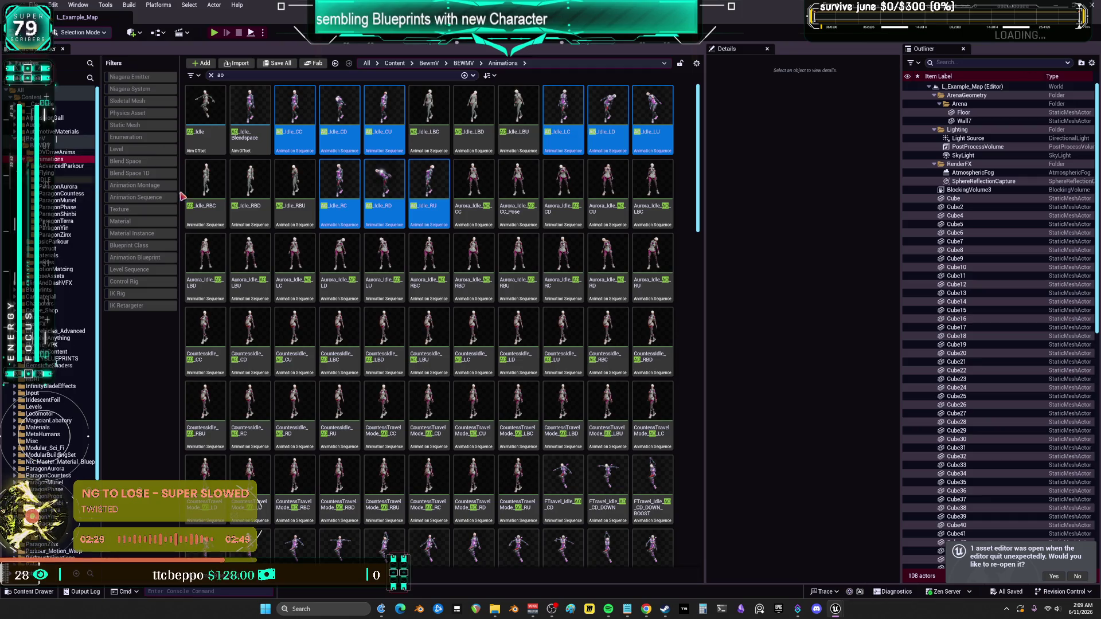
pyautogui.click(49, 172)
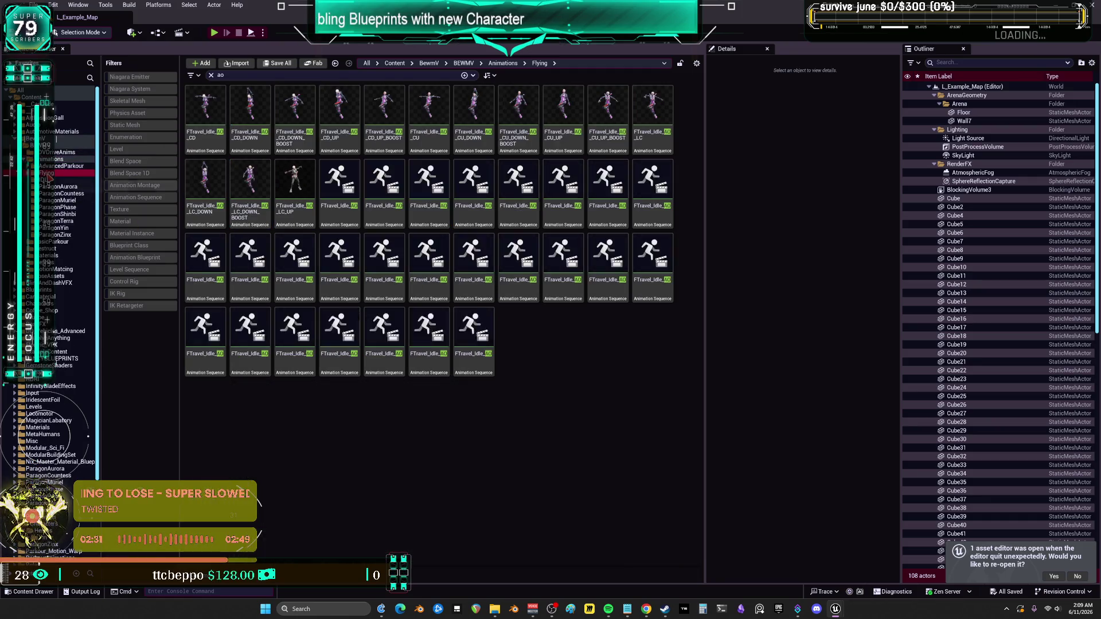
# Step: Create a new folder named Pointing inside the Animations folder
pyautogui.rightClick(55, 175)
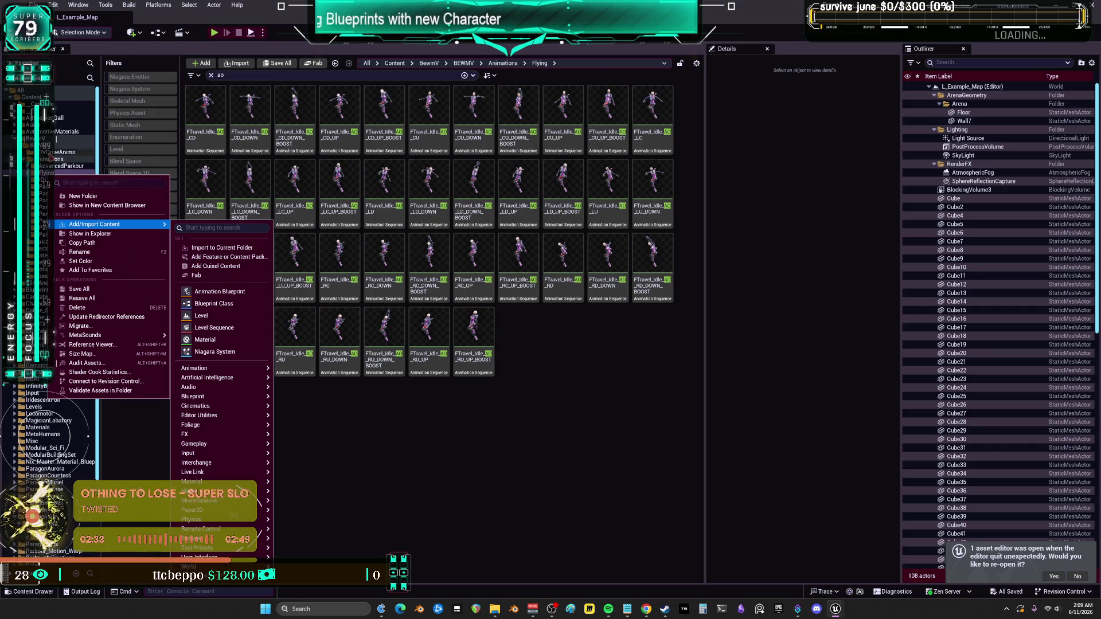
pyautogui.click(57, 163)
pyautogui.rightClick(57, 161)
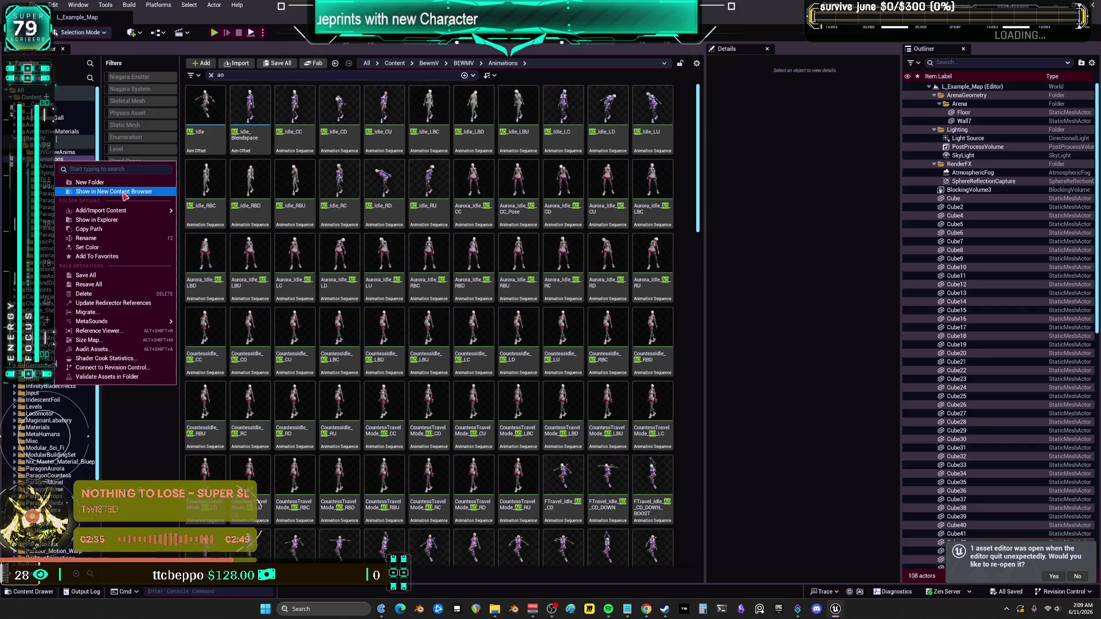
pyautogui.click(143, 179)
pyautogui.write('Pointing')
pyautogui.press('Return')
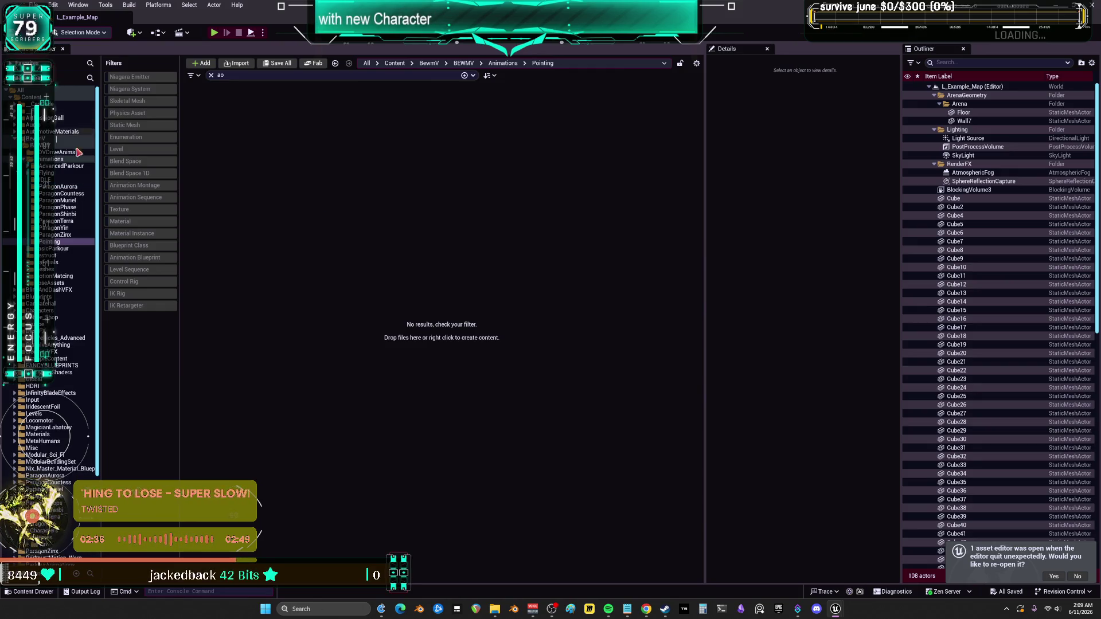
pyautogui.click(57, 159)
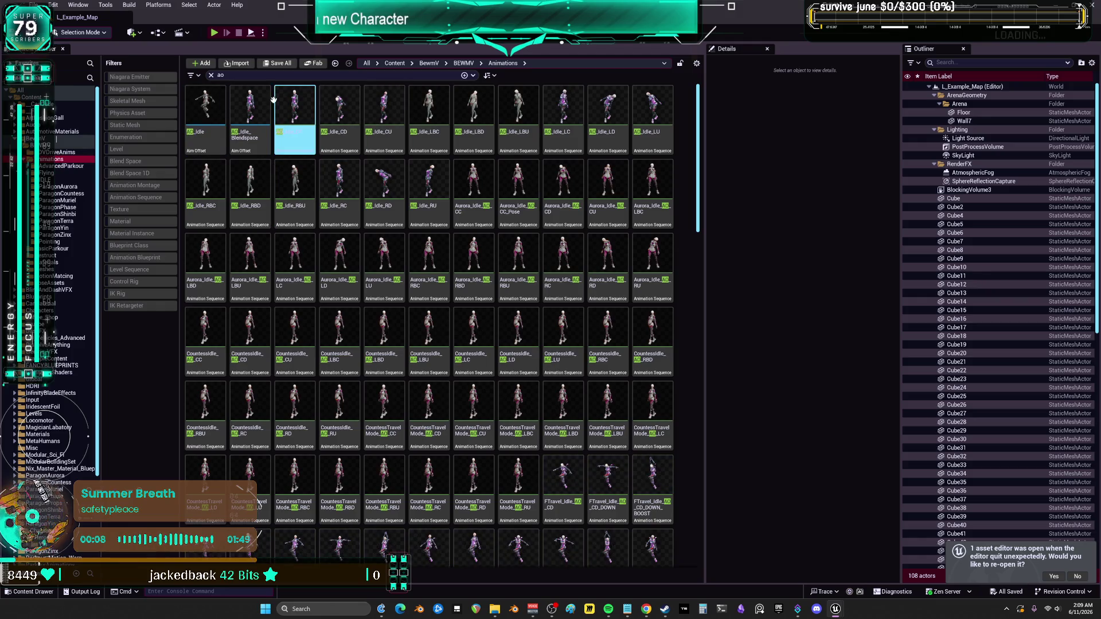
# Step: Ctrl-select the nine AO_Idle poses, CC through RU, in the Animations folder
pyautogui.click(325, 73)
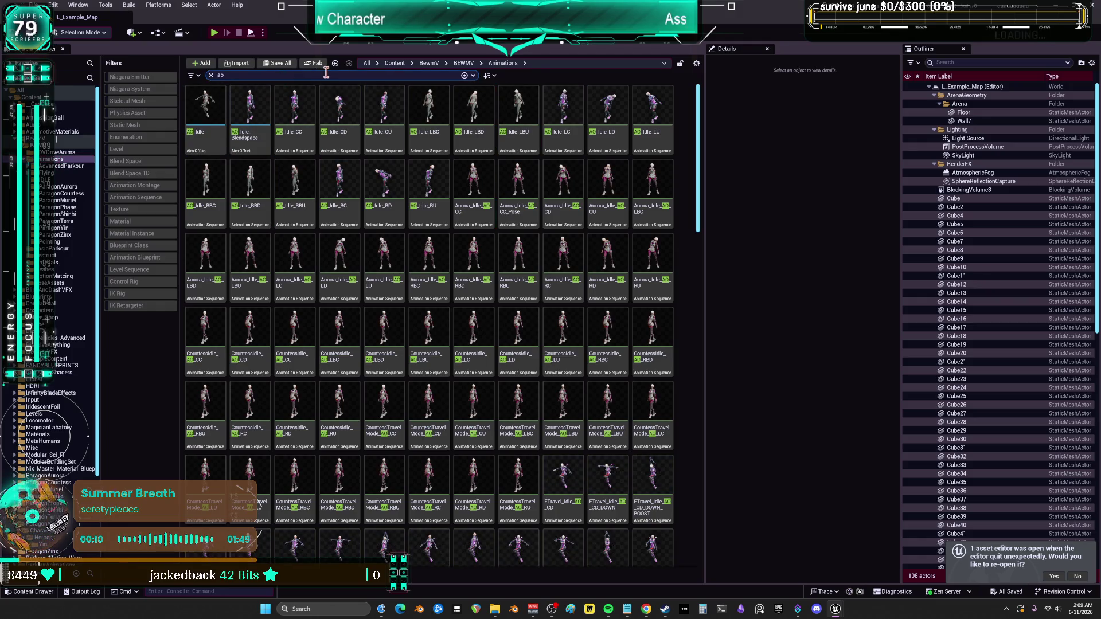
pyautogui.click(294, 132)
pyautogui.keyDown('shift'); pyautogui.click(342, 134); pyautogui.keyUp('shift')
pyautogui.keyDown('ctrl'); pyautogui.click(384, 132); pyautogui.keyUp('ctrl')
pyautogui.keyDown('ctrl'); pyautogui.click(563, 132); pyautogui.keyUp('ctrl')
pyautogui.keyDown('ctrl'); pyautogui.click(608, 132); pyautogui.keyUp('ctrl')
pyautogui.keyDown('ctrl'); pyautogui.click(657, 132); pyautogui.keyUp('ctrl')
pyautogui.keyDown('ctrl'); pyautogui.click(339, 223); pyautogui.keyUp('ctrl')
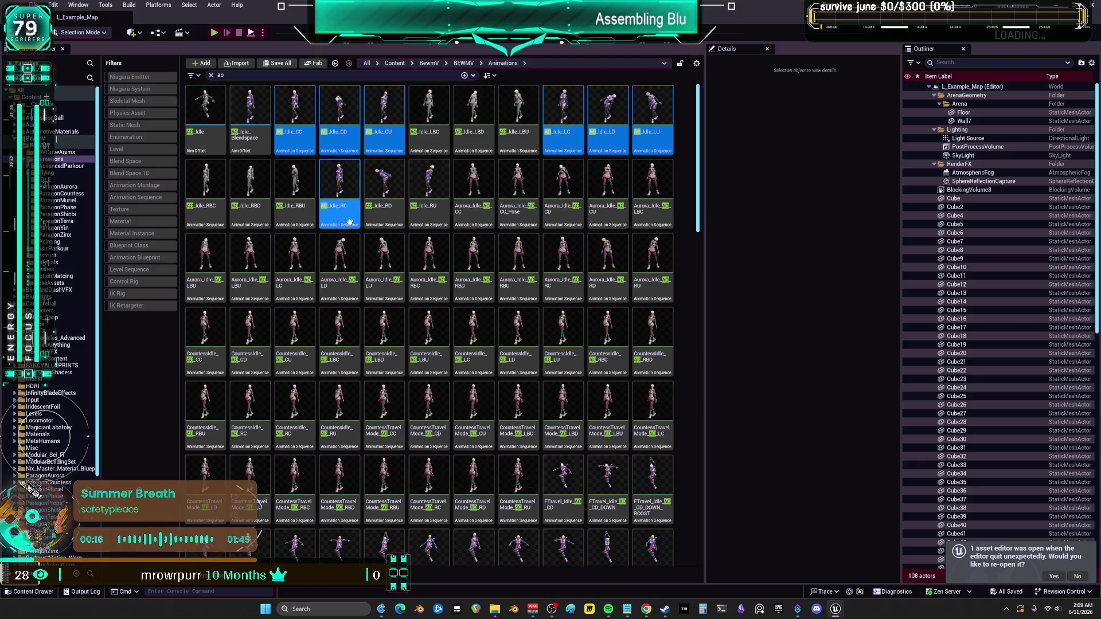
pyautogui.keyDown('ctrl'); pyautogui.click(382, 217); pyautogui.keyUp('ctrl')
pyautogui.keyDown('ctrl'); pyautogui.click(435, 210); pyautogui.keyUp('ctrl')
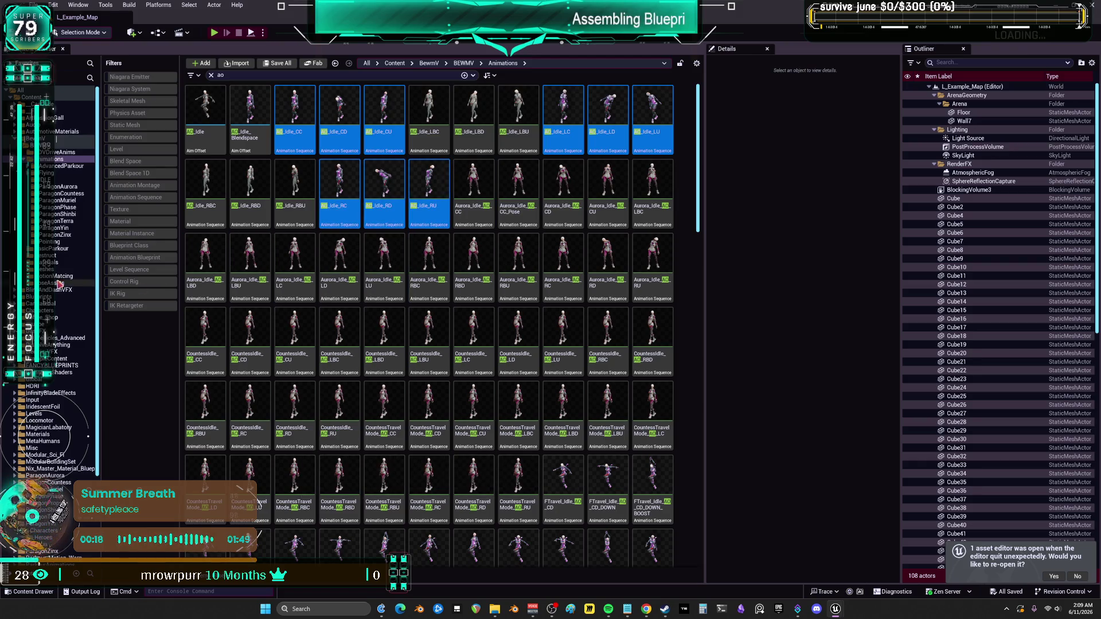
# Step: Copy the nine poses into IDLE, then move the copies into Pointing and check its contents
pyautogui.click(63, 180)
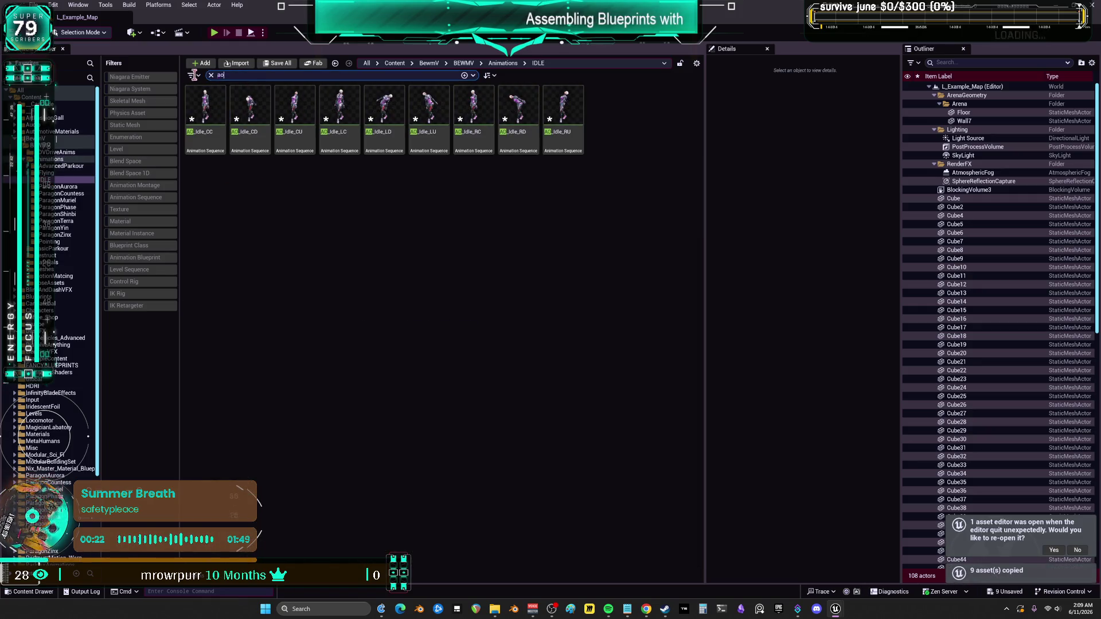
pyautogui.click(211, 75)
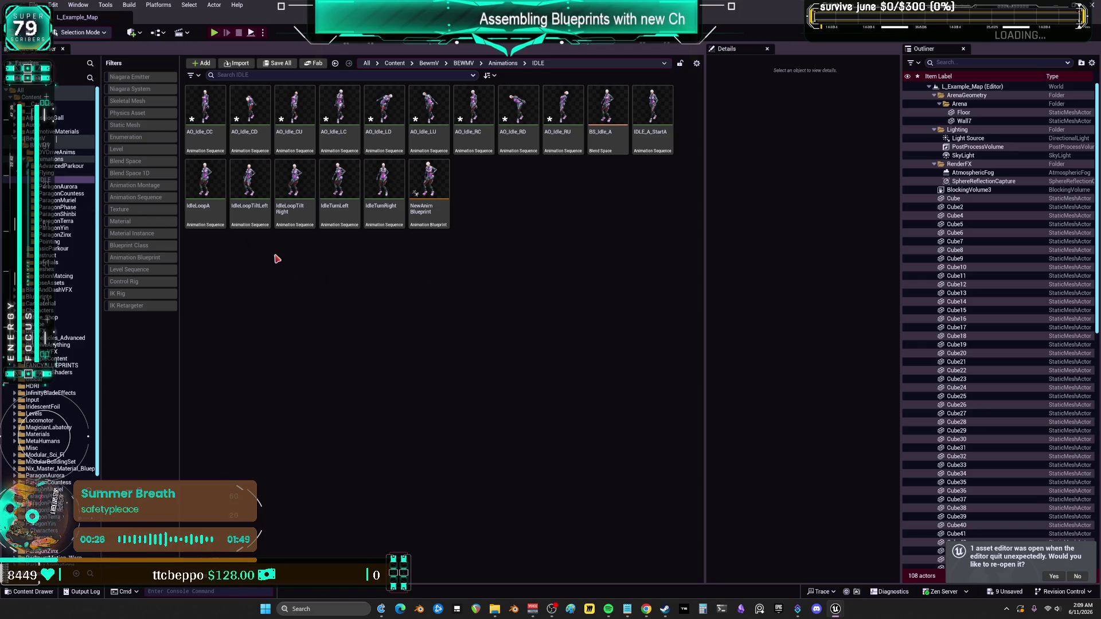
pyautogui.click(563, 112)
pyautogui.keyDown('shift'); pyautogui.click(205, 111); pyautogui.keyUp('shift')
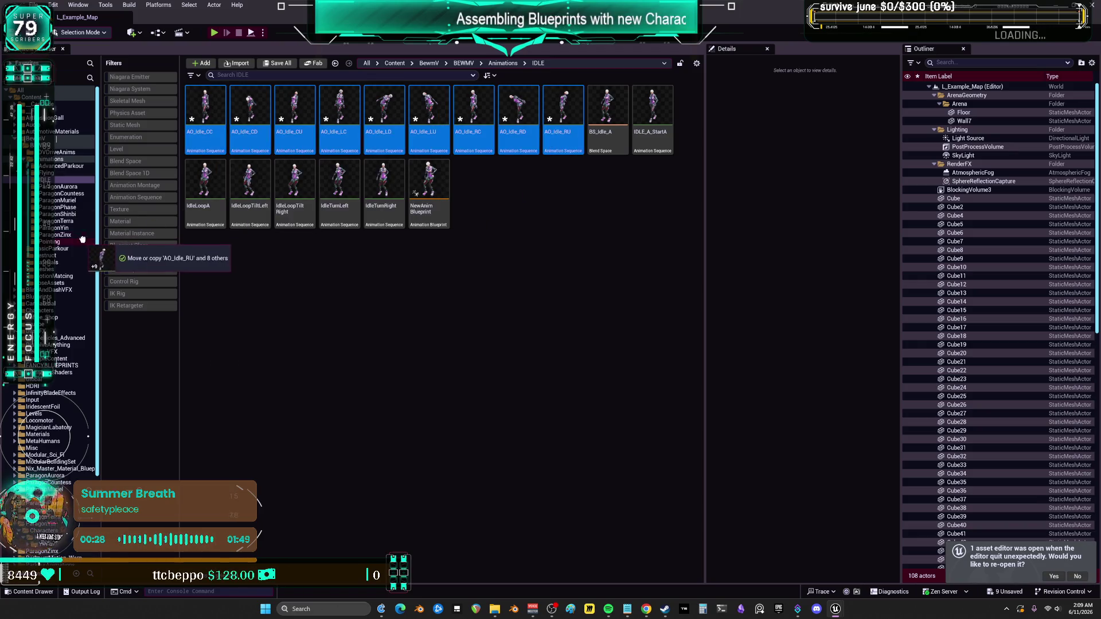
pyautogui.moveTo(67, 245); pyautogui.dragTo(67, 245)
pyautogui.click(86, 261)
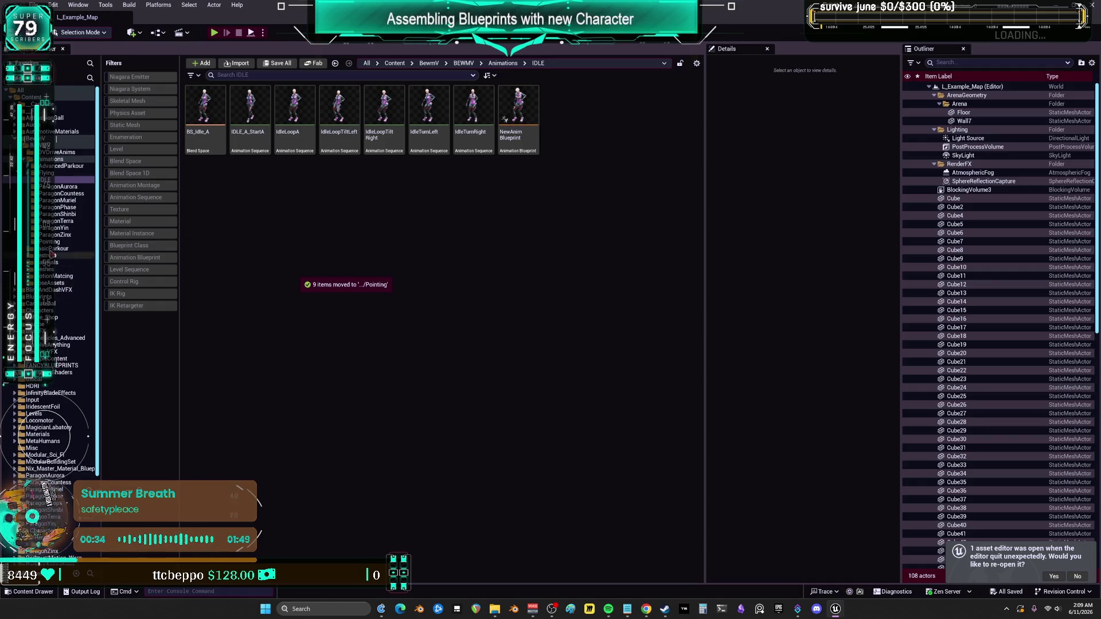
pyautogui.click(54, 241)
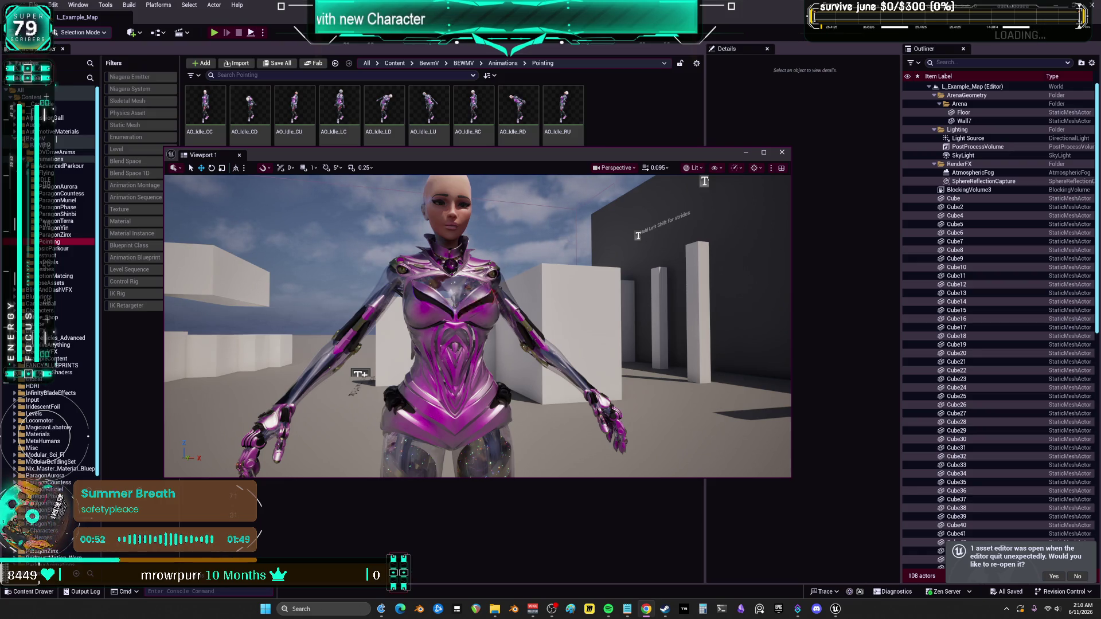
# Step: Move the floating viewport aside, add Level Sequence Seq_PointingCC in Pointing, and open it in Sequencer
pyautogui.moveTo(581, 155)
pyautogui.mouseDown()
pyautogui.moveTo(662, 251)
pyautogui.moveTo(675, 229)
pyautogui.moveTo(777, 176)
pyautogui.moveTo(816, 110)
pyautogui.mouseUp()
pyautogui.rightClick(274, 206)
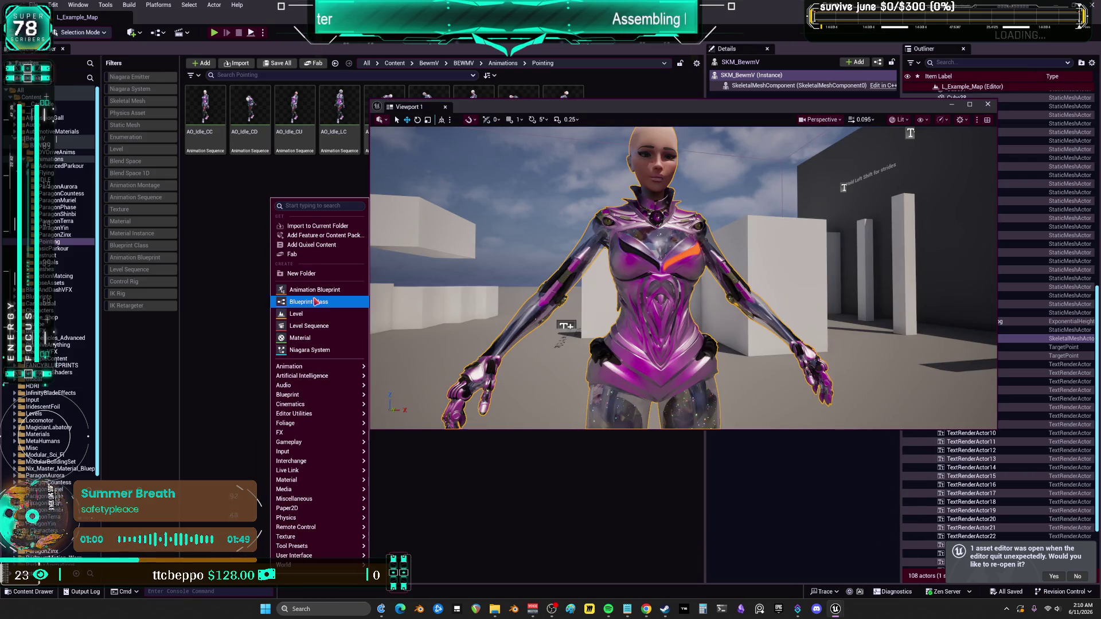
pyautogui.click(573, 122)
pyautogui.moveTo(579, 120); pyautogui.dragTo(565, 227)
pyautogui.write('Seq')
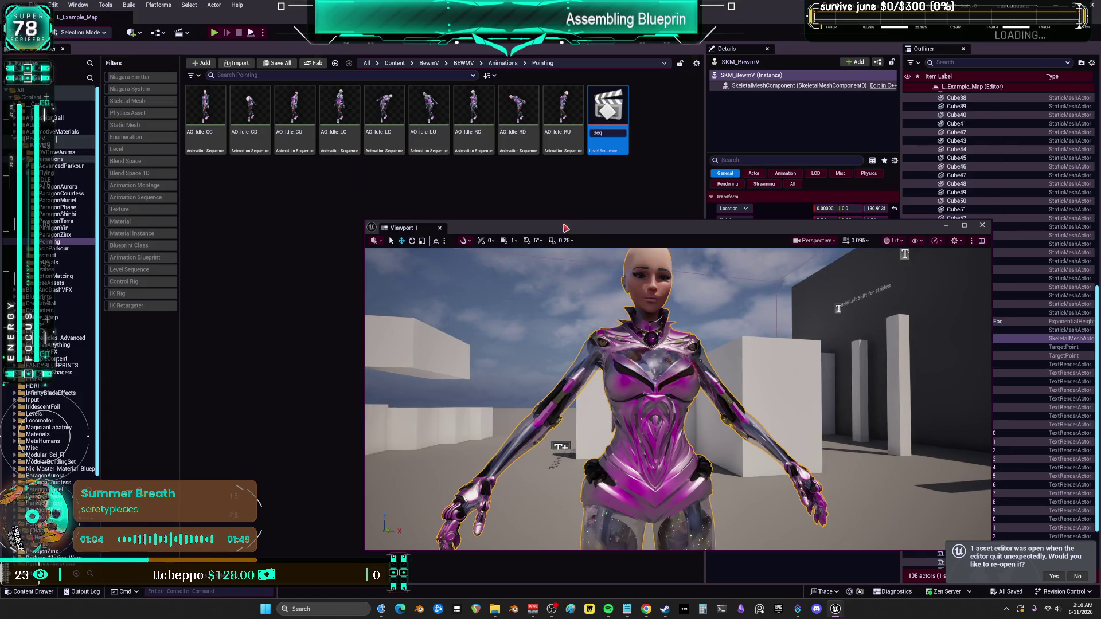
pyautogui.write('_Po')
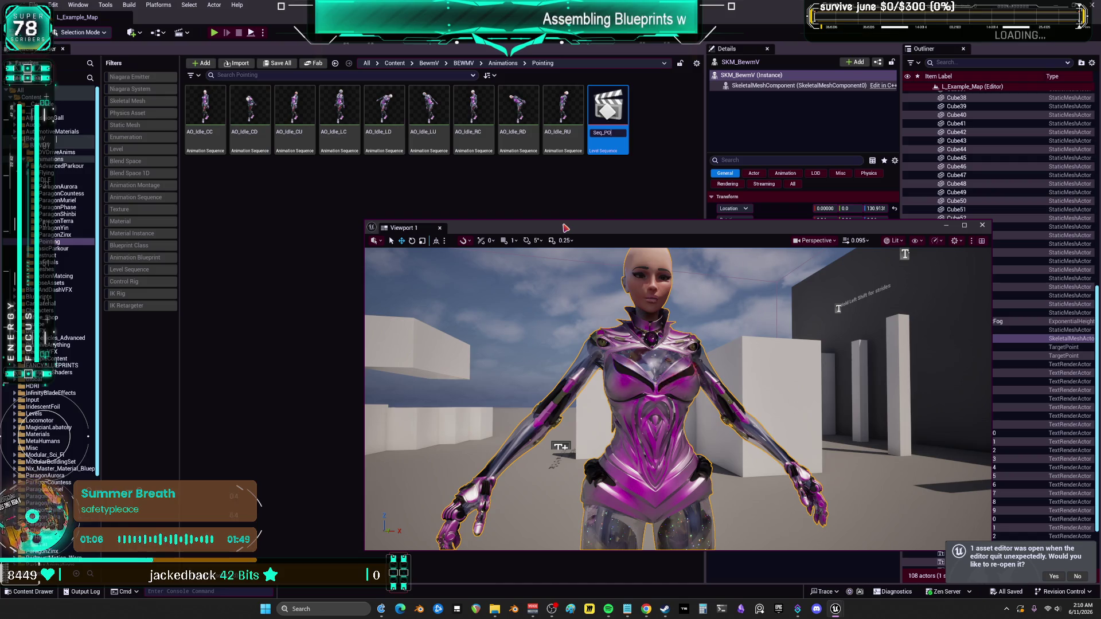
pyautogui.write('intingCenter')
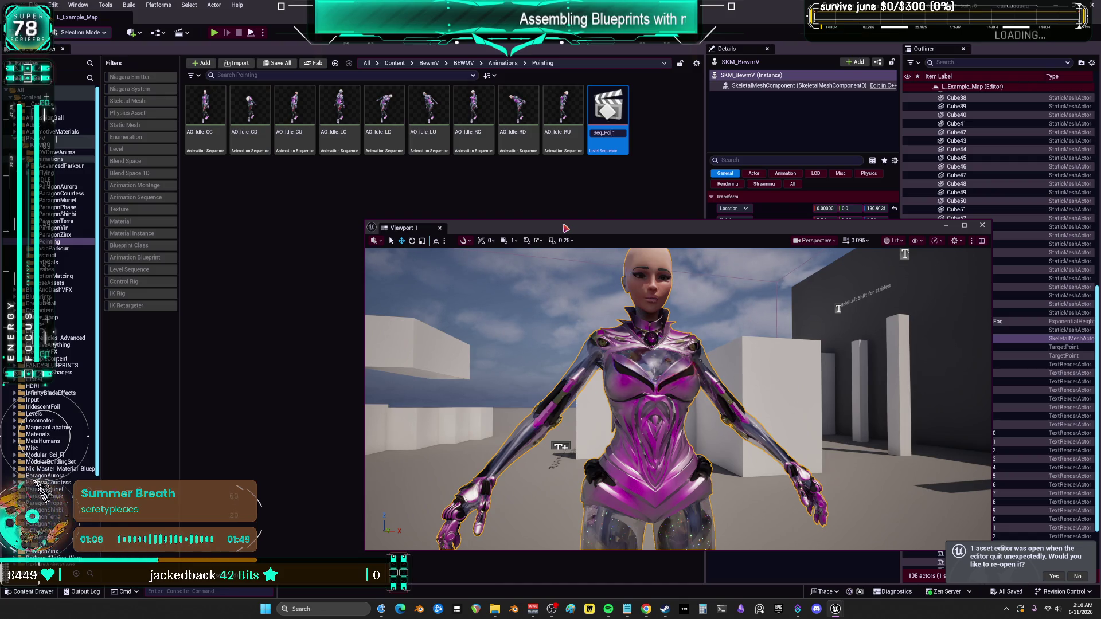
pyautogui.press('BackSpace')
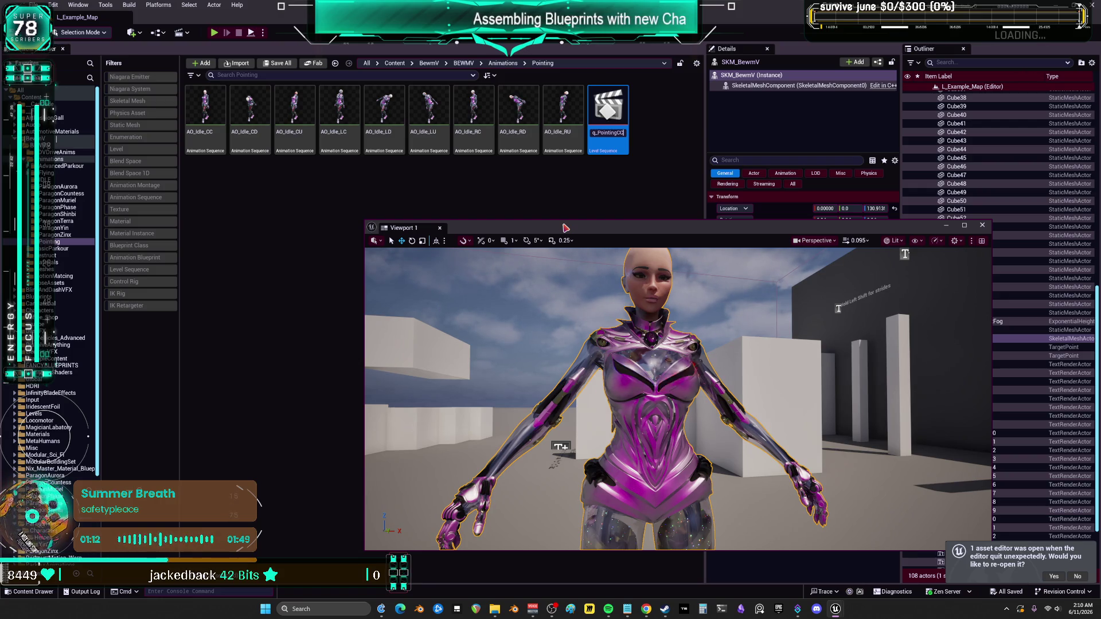
pyautogui.doubleClick(607, 112)
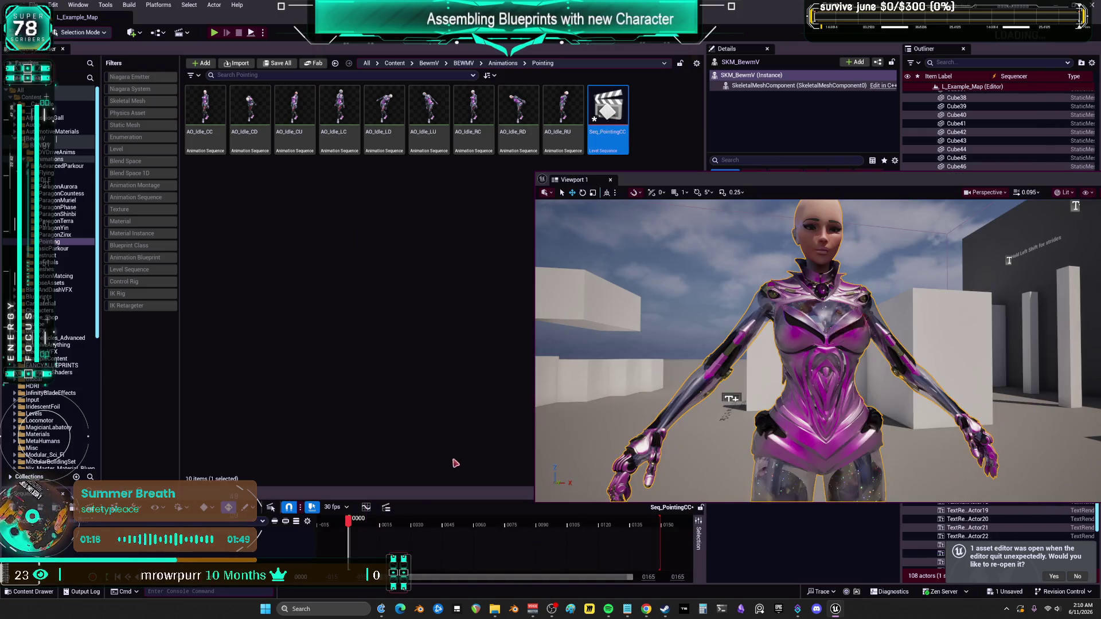
# Step: Enlarge the Sequencer, dock Viewport 1, and add SKM_BewmV from the Outliner to the sequence
pyautogui.moveTo(415, 493); pyautogui.dragTo(408, 331)
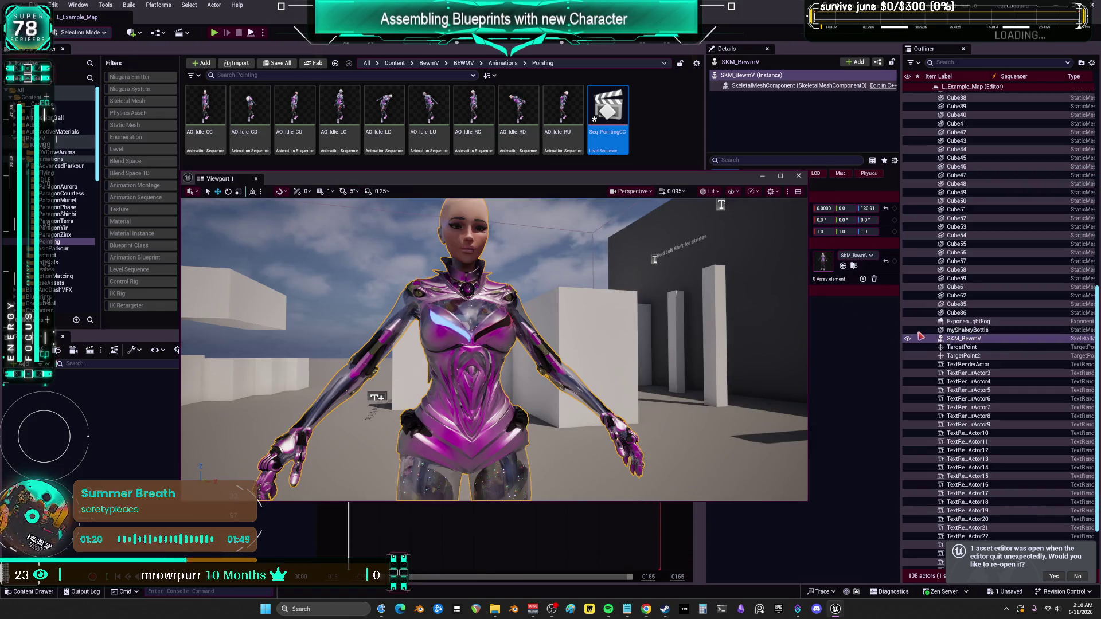
pyautogui.moveTo(241, 181)
pyautogui.mouseDown()
pyautogui.moveTo(263, 62)
pyautogui.moveTo(97, 50)
pyautogui.mouseUp()
pyautogui.moveTo(963, 338)
pyautogui.mouseDown()
pyautogui.moveTo(425, 455)
pyautogui.moveTo(219, 441)
pyautogui.mouseUp()
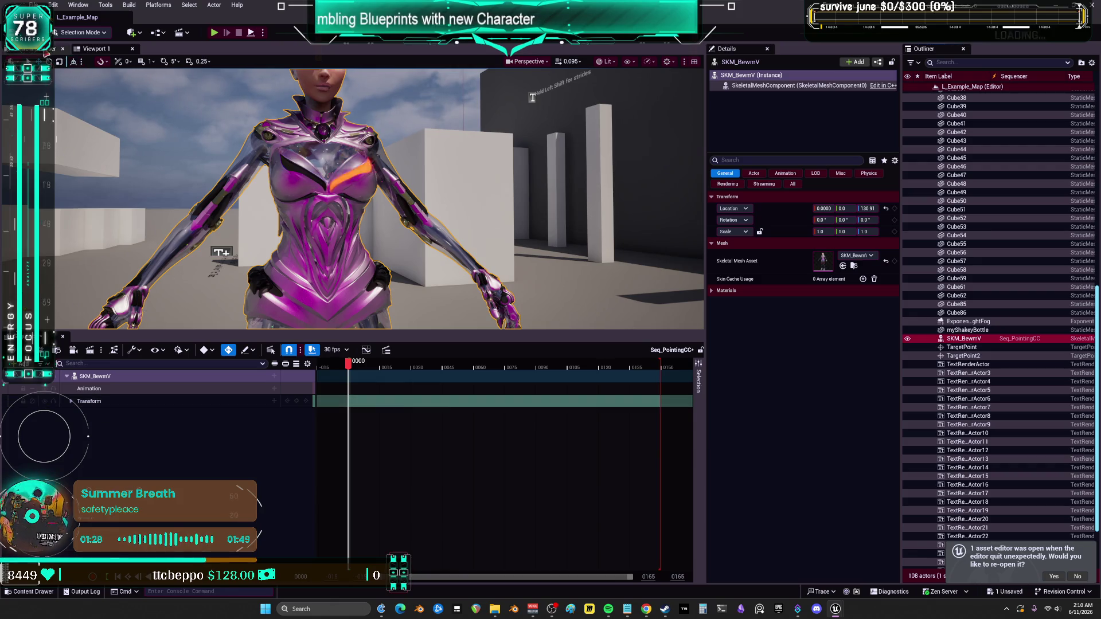
# Step: Find AO_Idle_CC in the Pointing content drawer and check the track's animation list
pyautogui.hotkey('ctrl', 'space')
pyautogui.click(208, 144)
pyautogui.click(208, 144)
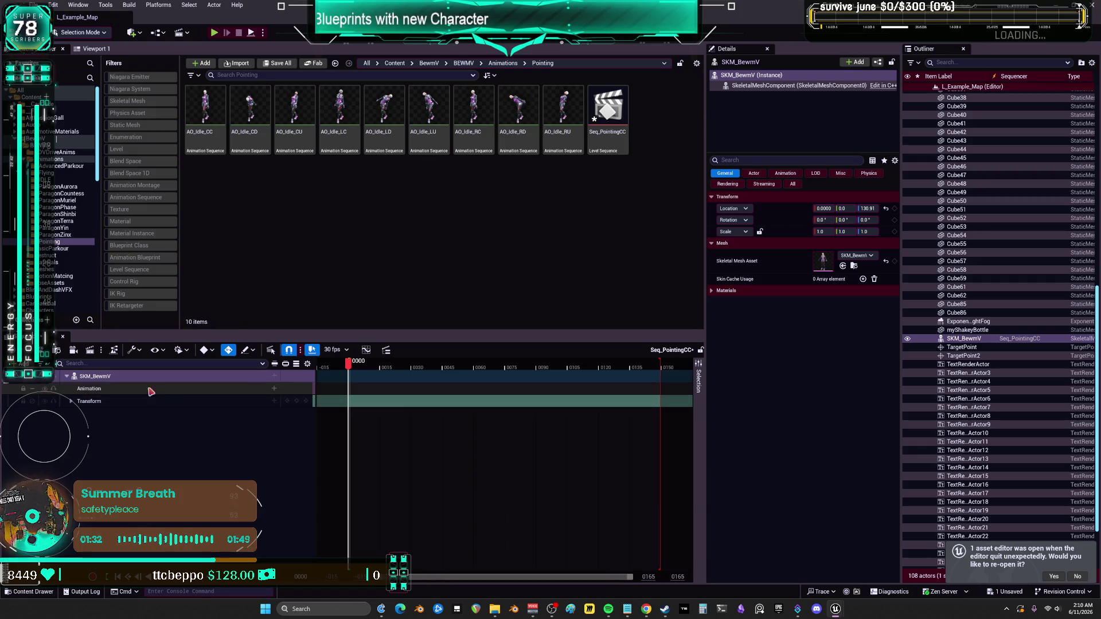
pyautogui.click(274, 389)
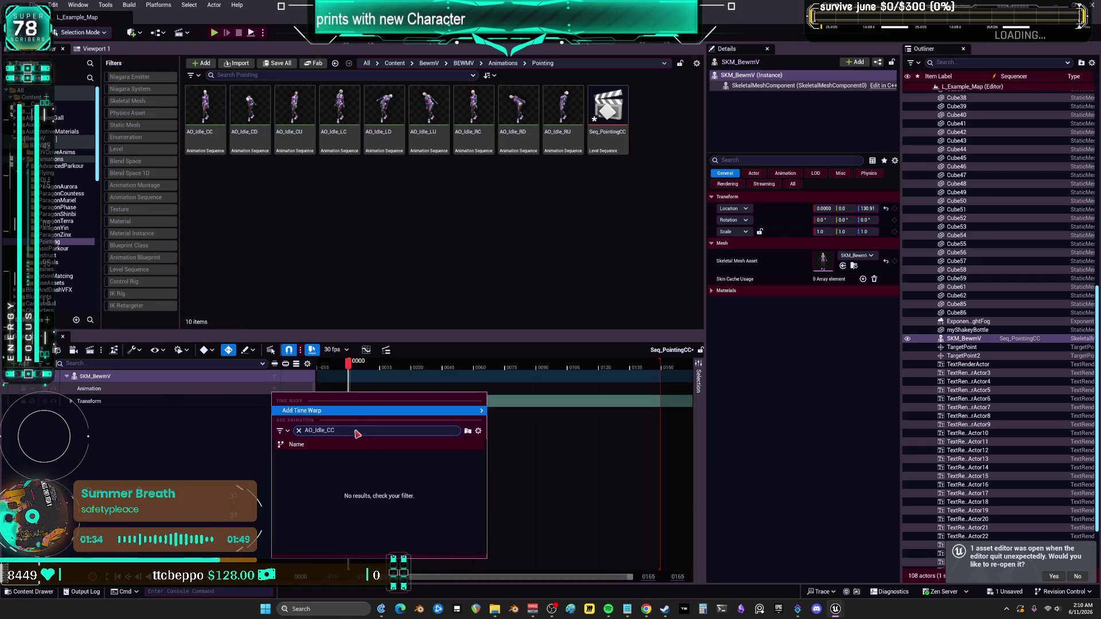
pyautogui.click(199, 423)
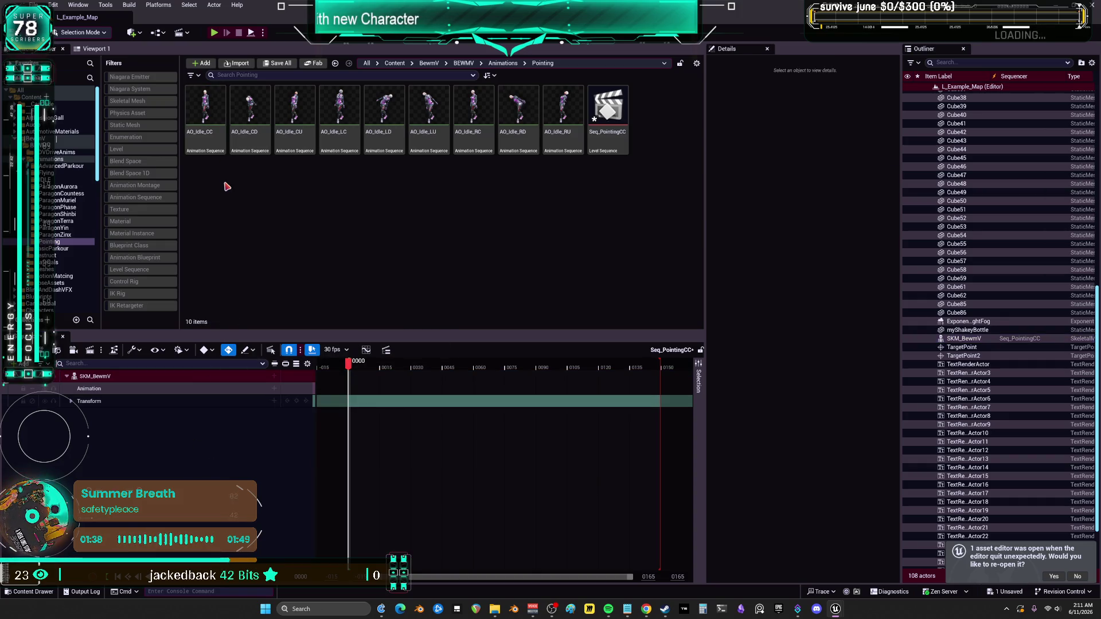
# Step: Search SKM_BewmV's Animation track list for AO_Idle_CC, then open AO_Idle_CC in the animation editor
pyautogui.click(96, 376)
pyautogui.click(105, 385)
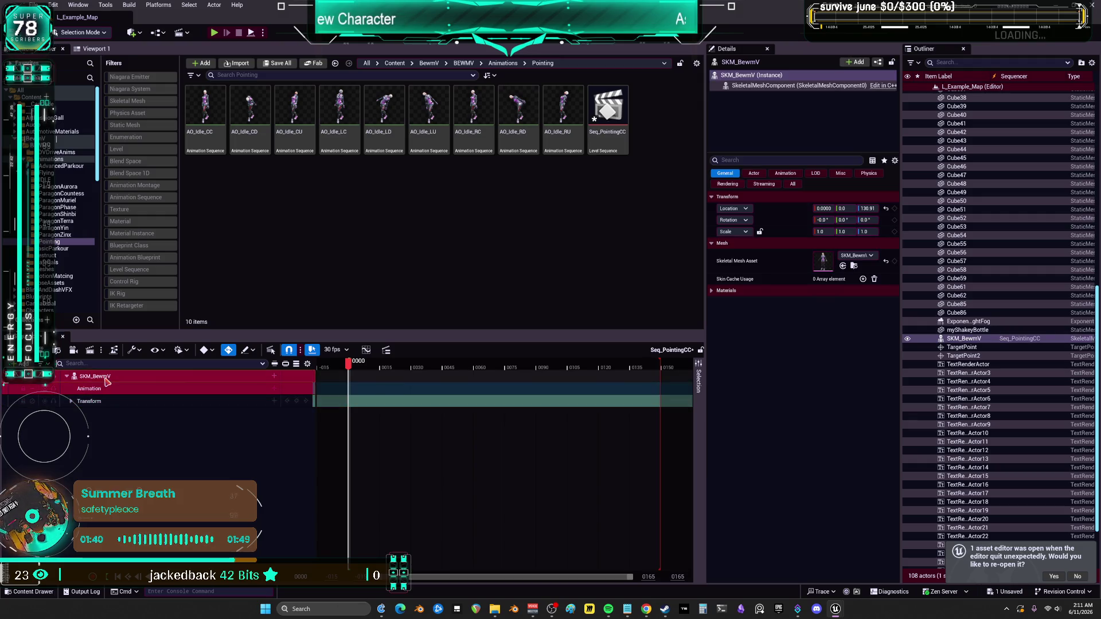
pyautogui.click(243, 379)
pyautogui.click(274, 377)
pyautogui.moveTo(292, 408)
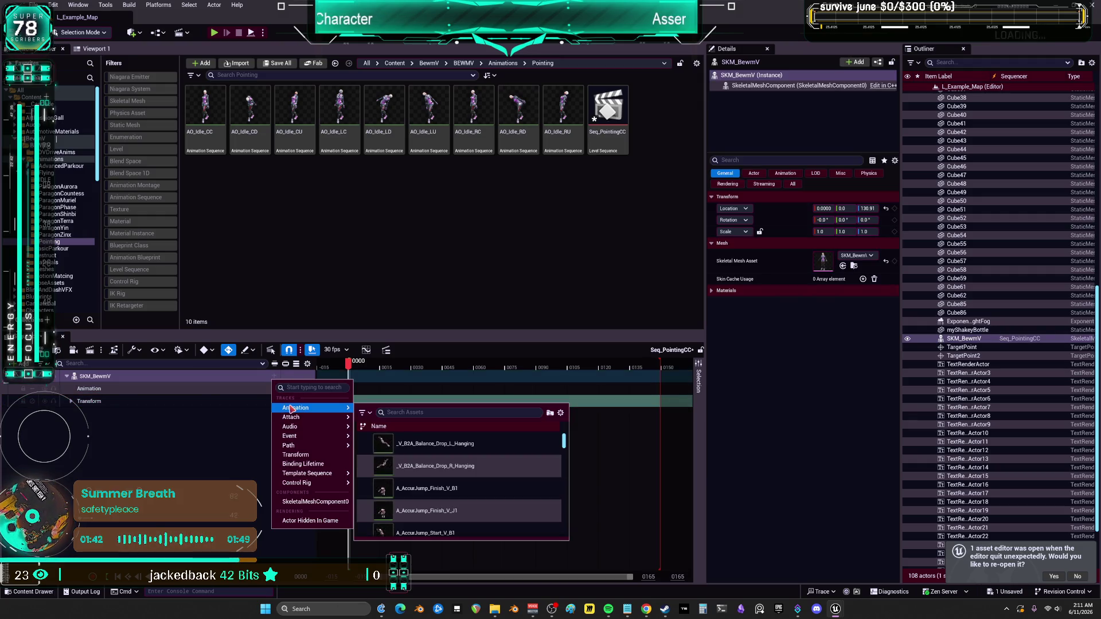
pyautogui.click(425, 413)
pyautogui.write('AO_Idle_CC')
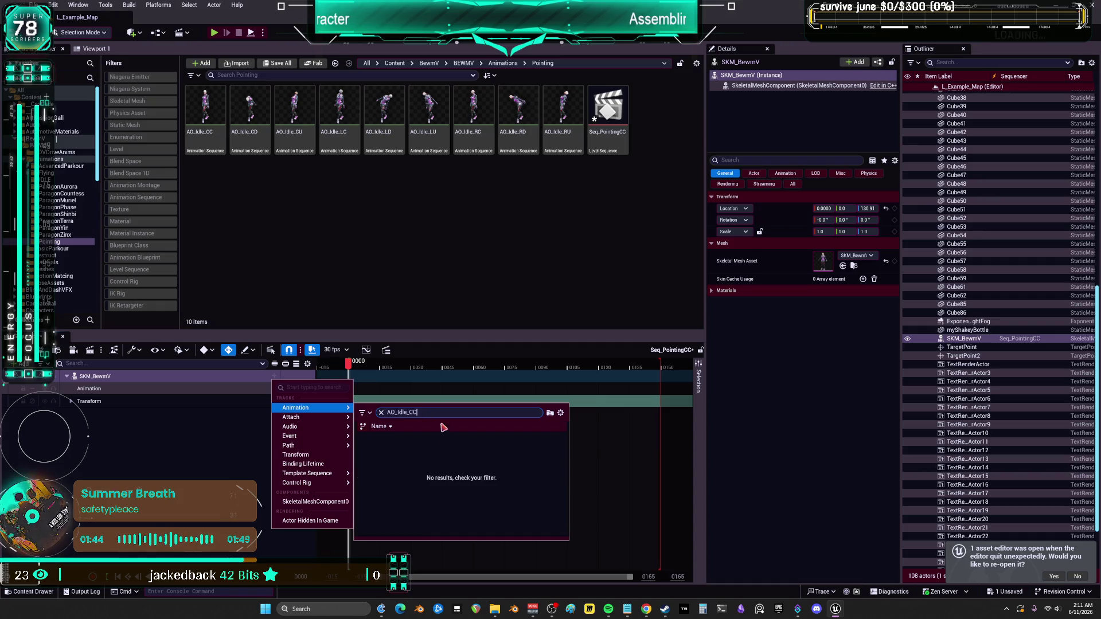
pyautogui.press('Escape')
pyautogui.doubleClick(204, 120)
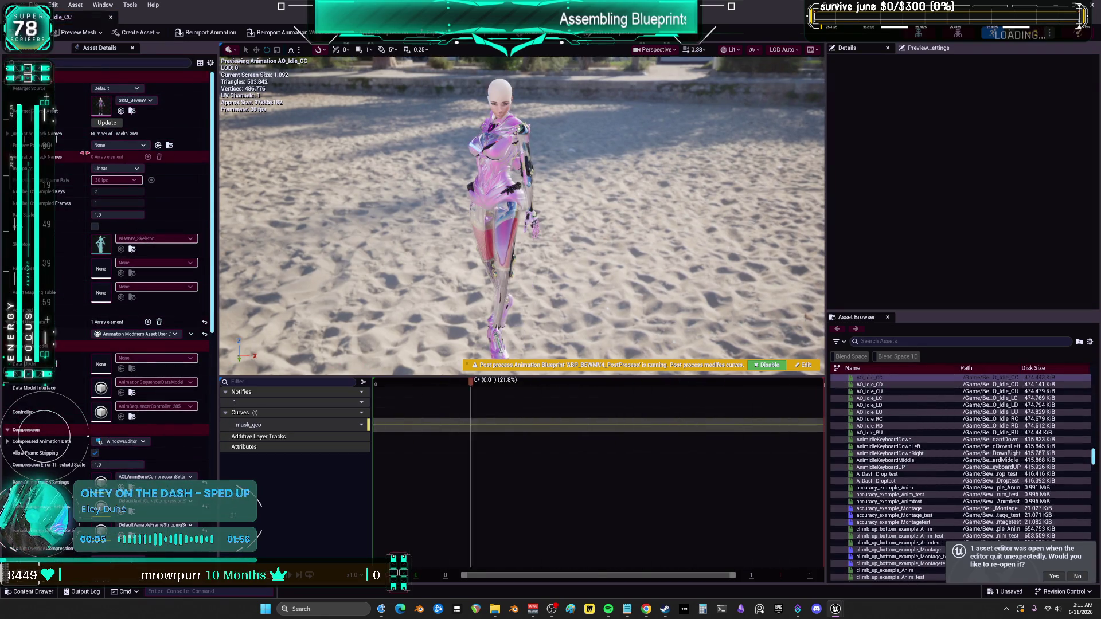
# Step: Set AO_Idle_CC's Additive Anim Type to No additive, save it, and close its editor
pyautogui.scroll(-3, 83, 201)
pyautogui.scroll(-3, 84, 202)
pyautogui.scroll(-3, 85, 257)
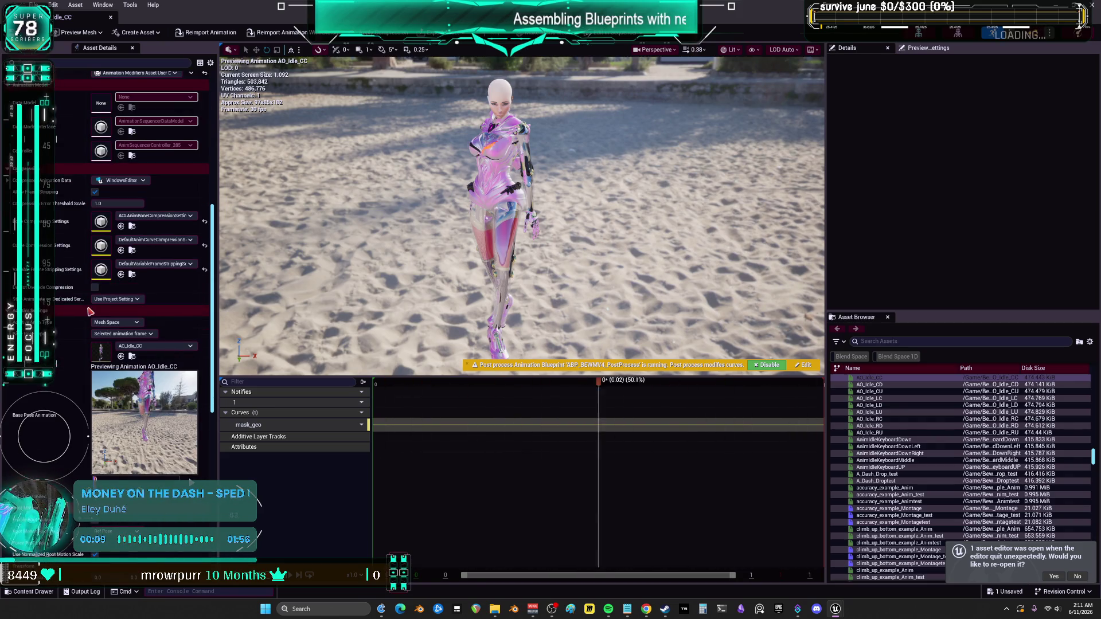
pyautogui.click(132, 323)
pyautogui.click(130, 331)
pyautogui.hotkey('ctrl', 's')
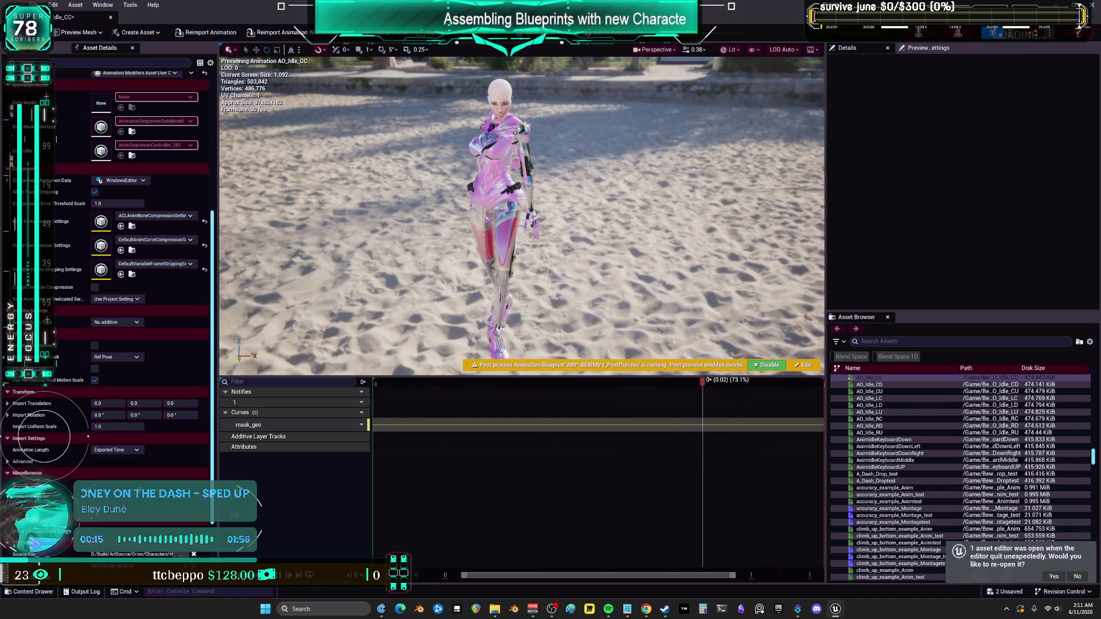
pyautogui.click(110, 17)
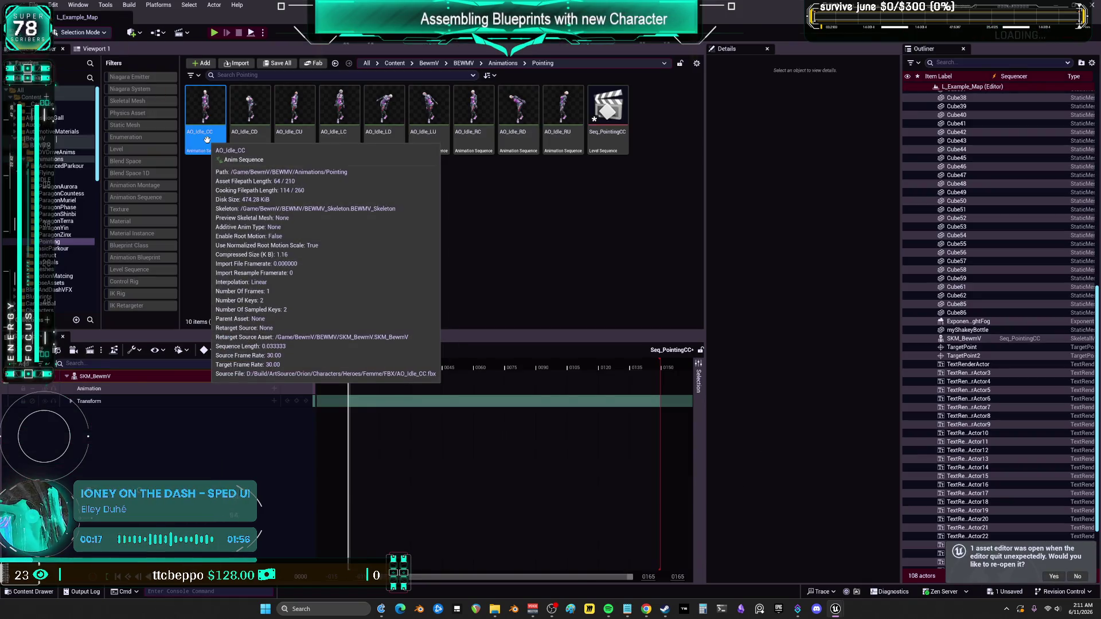
# Step: Rename the pose AO_Idle_CCSource and add it to SKM_BewmV's Animation track
pyautogui.press('F2')
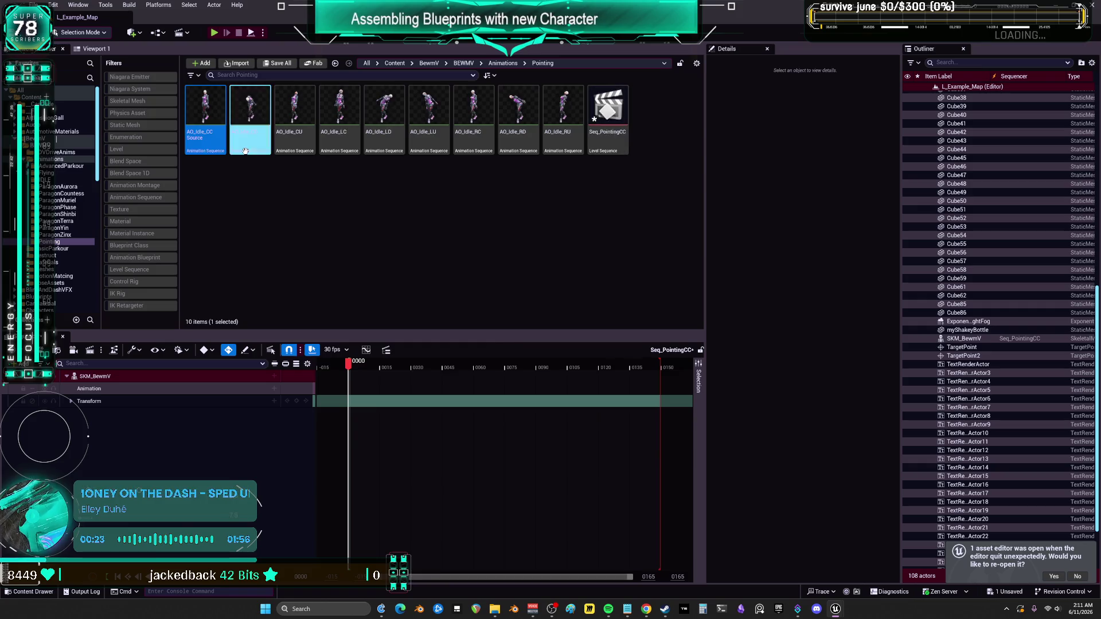
pyautogui.click(229, 388)
pyautogui.click(274, 388)
pyautogui.write('AO_Idle_CCSource')
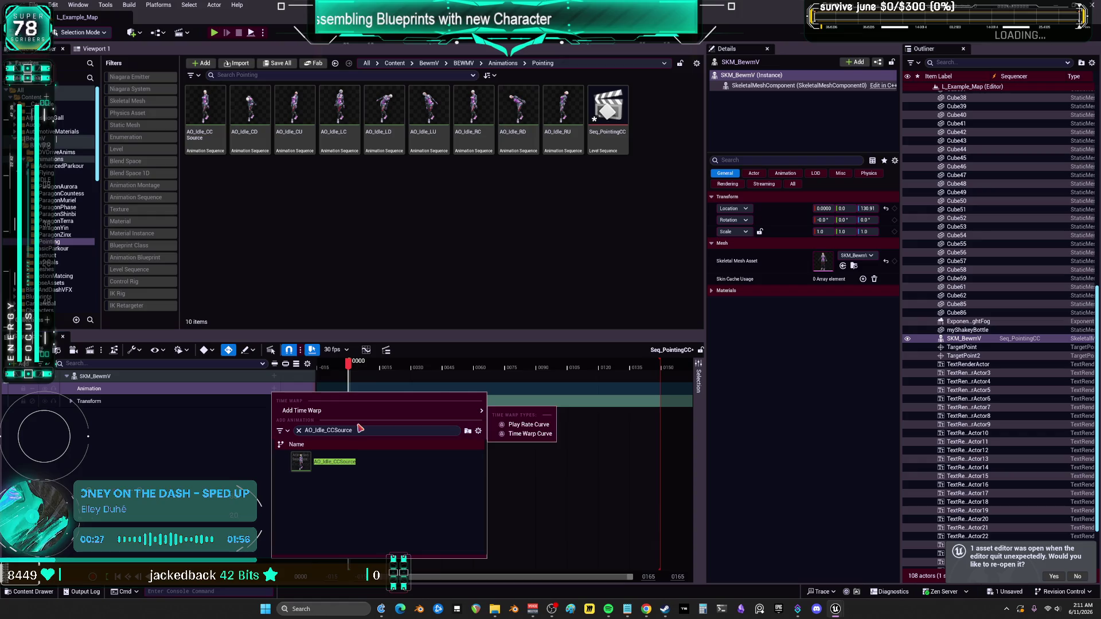
pyautogui.click(336, 461)
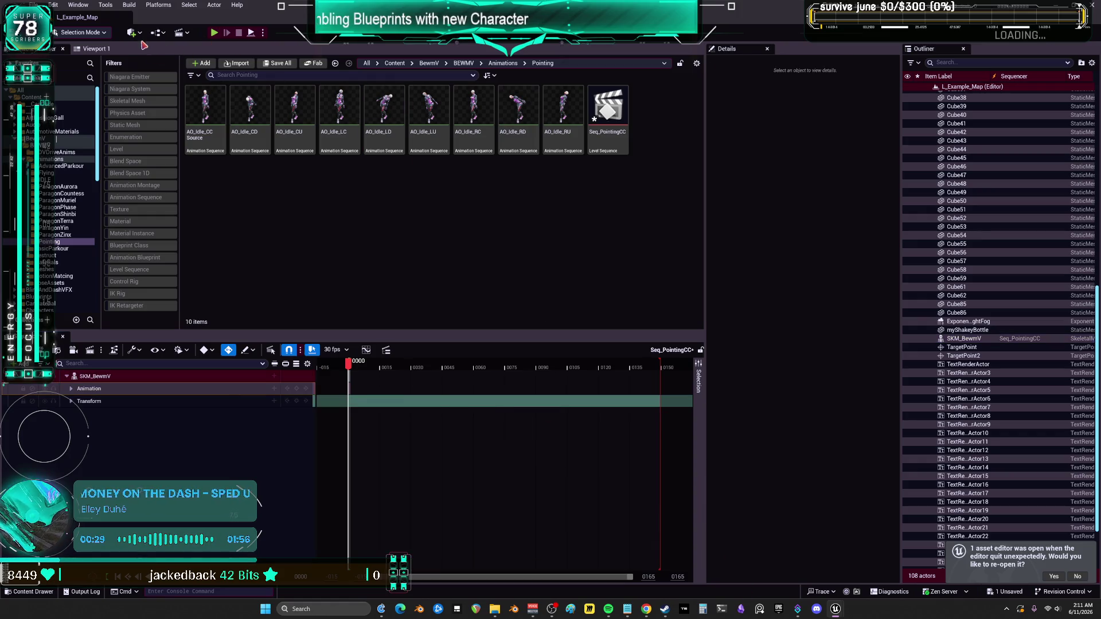
# Step: Close the second Unreal Editor window, saving its four unsaved assets
pyautogui.moveTo(835, 609)
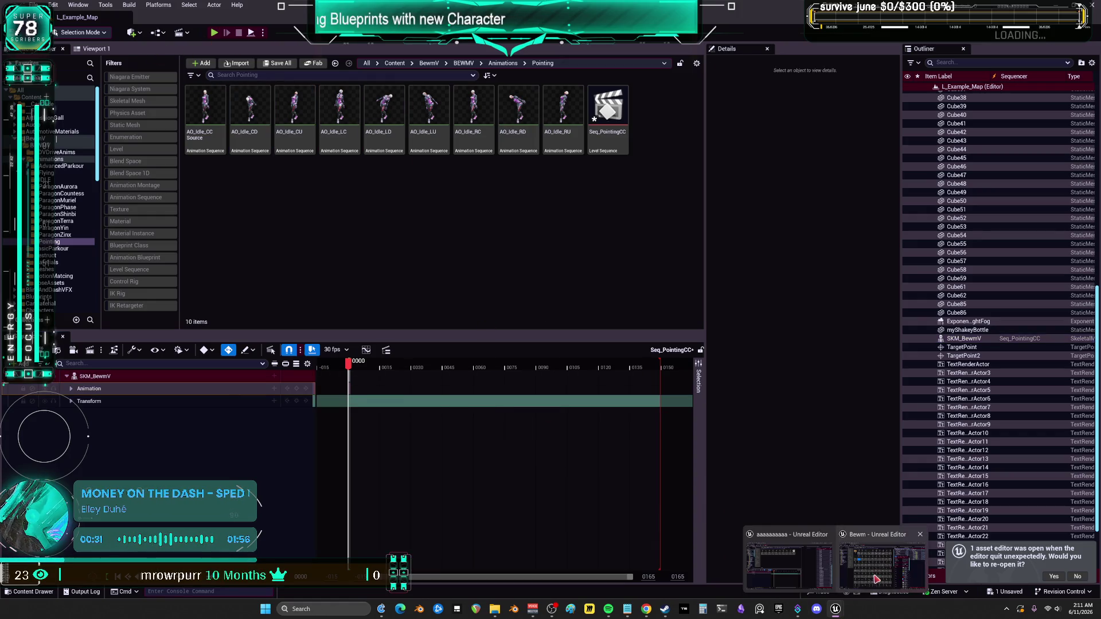
pyautogui.click(876, 579)
pyautogui.click(1094, 9)
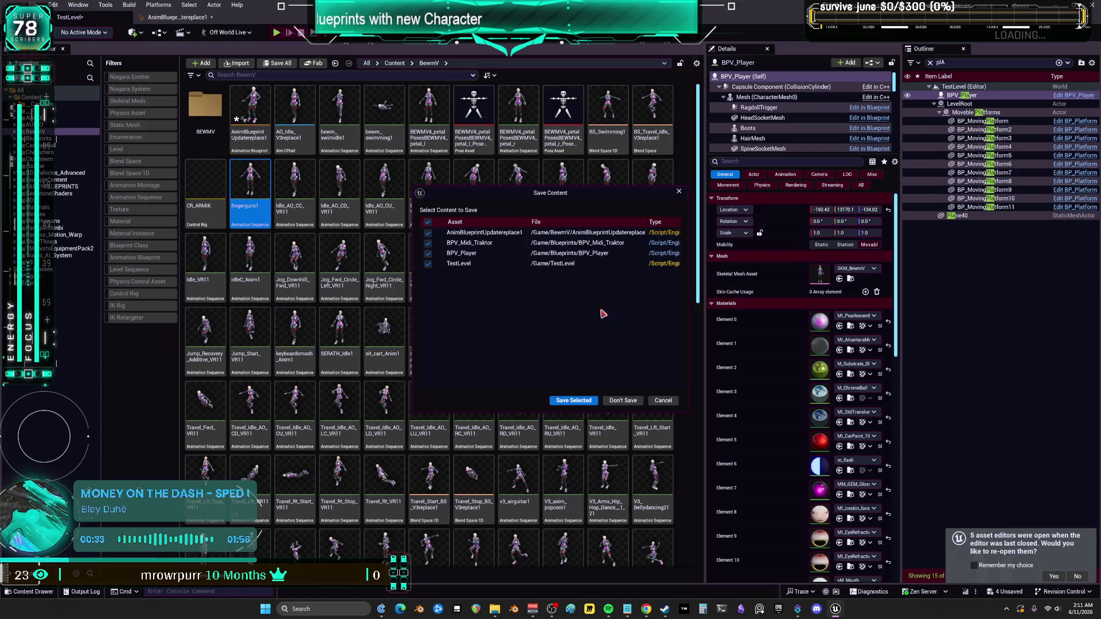
pyautogui.click(573, 401)
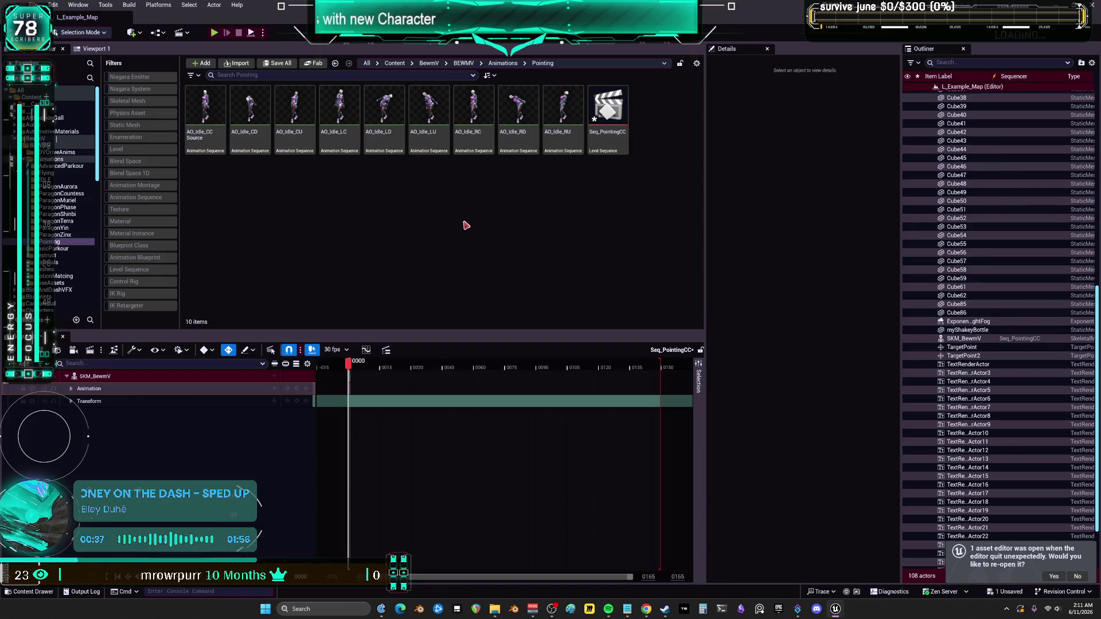
# Step: Reopen Viewport 1 and bring the camera closer to the character
pyautogui.click(78, 4)
pyautogui.moveTo(126, 93)
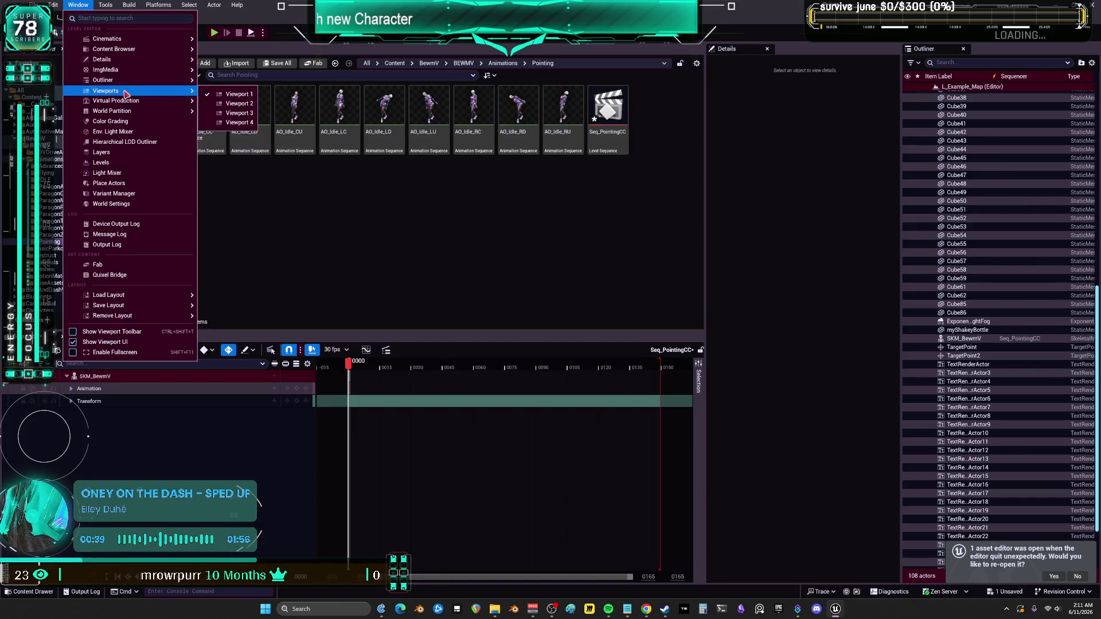
pyautogui.click(235, 96)
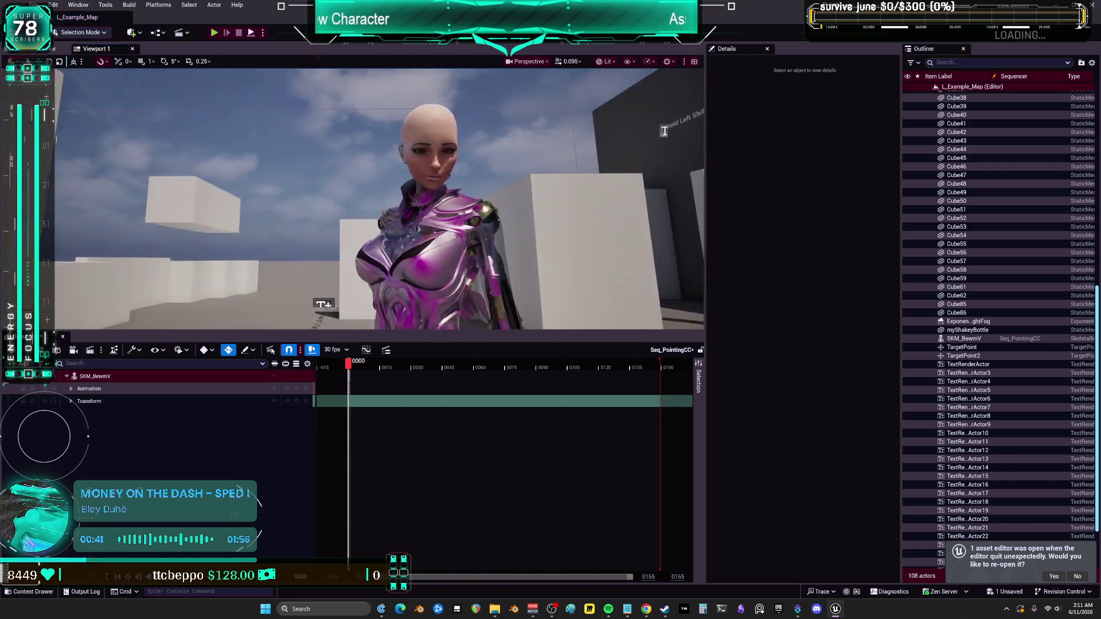
pyautogui.press('w')
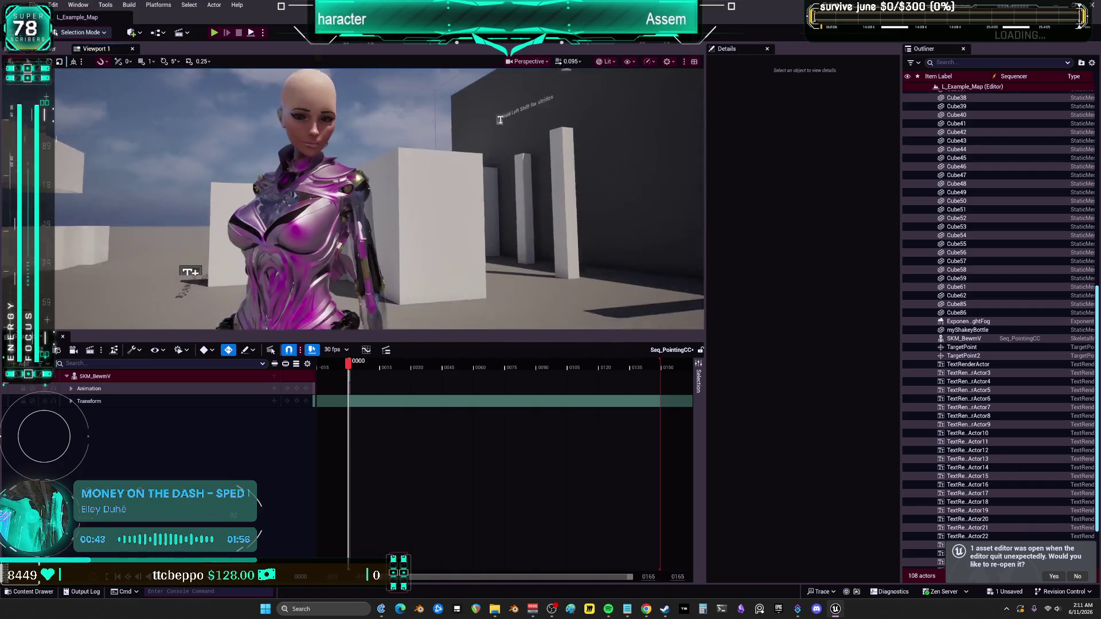
pyautogui.moveTo(241, 121); pyautogui.dragTo(241, 121)
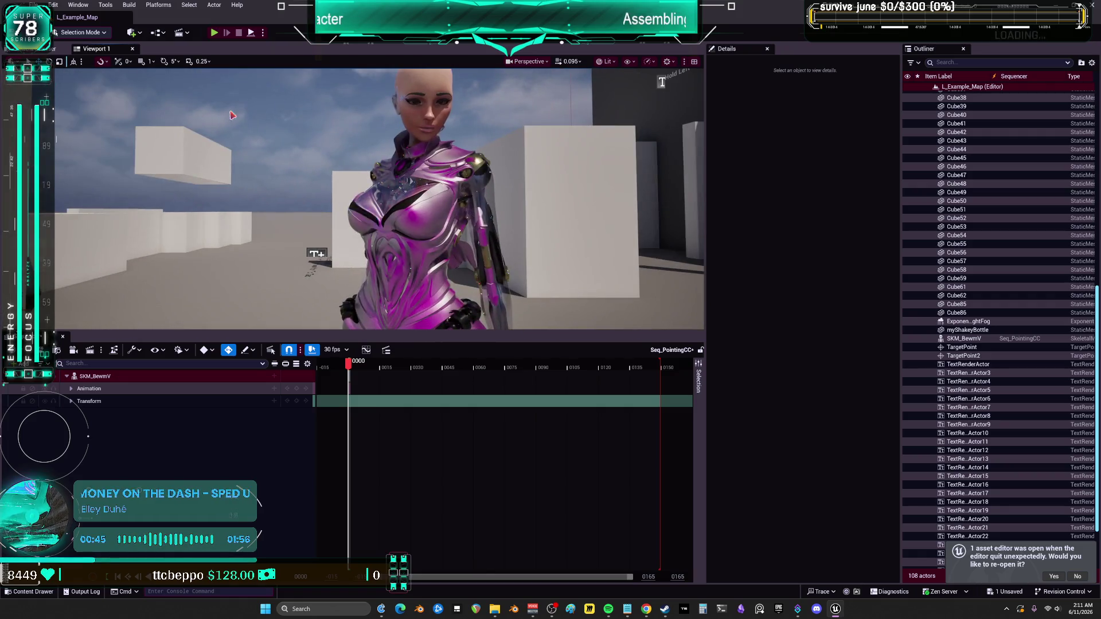
# Step: Dock Viewport 1 on the right, widen it, and narrow the field of view on the character
pyautogui.moveTo(100, 52)
pyautogui.mouseDown()
pyautogui.moveTo(402, 115)
pyautogui.moveTo(745, 148)
pyautogui.moveTo(736, 310)
pyautogui.mouseUp()
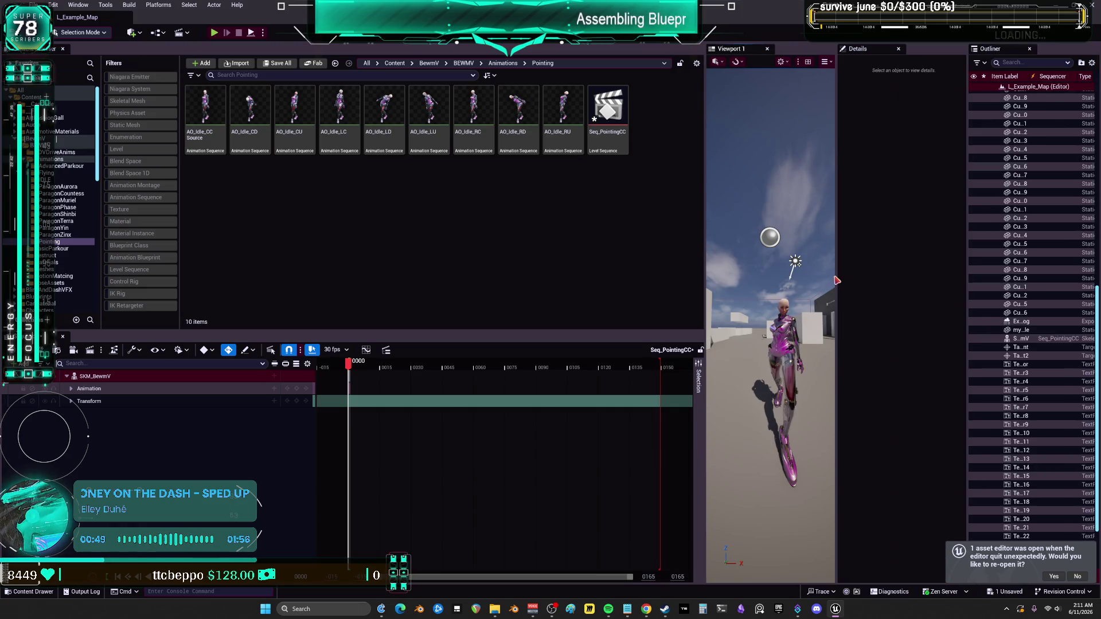
pyautogui.moveTo(860, 51); pyautogui.dragTo(1039, 58)
pyautogui.moveTo(901, 137); pyautogui.dragTo(1036, 138)
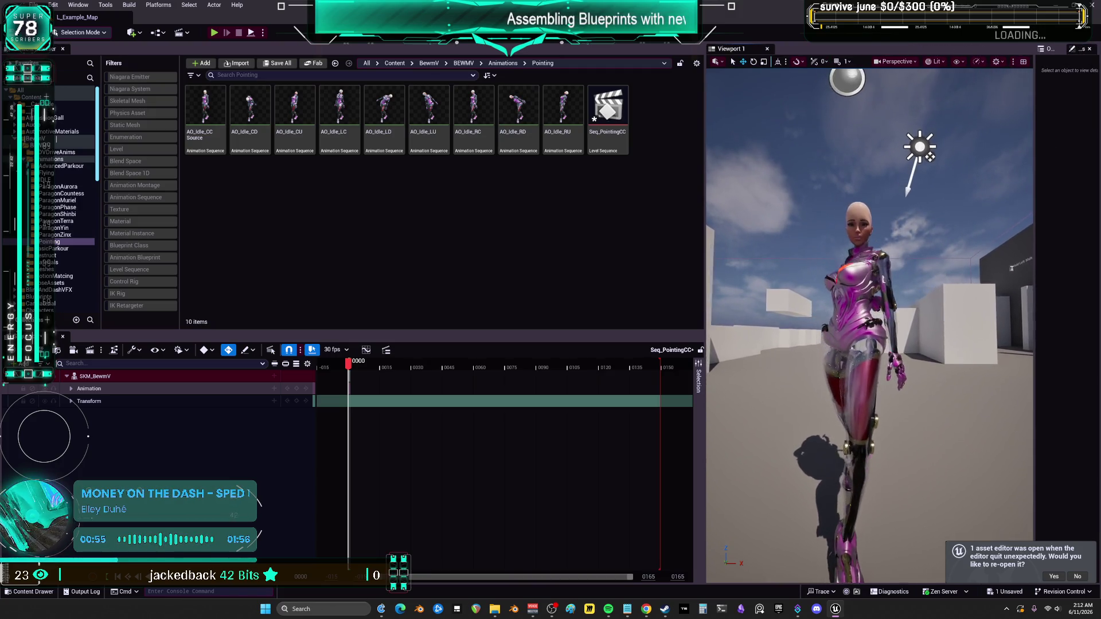
pyautogui.click(894, 61)
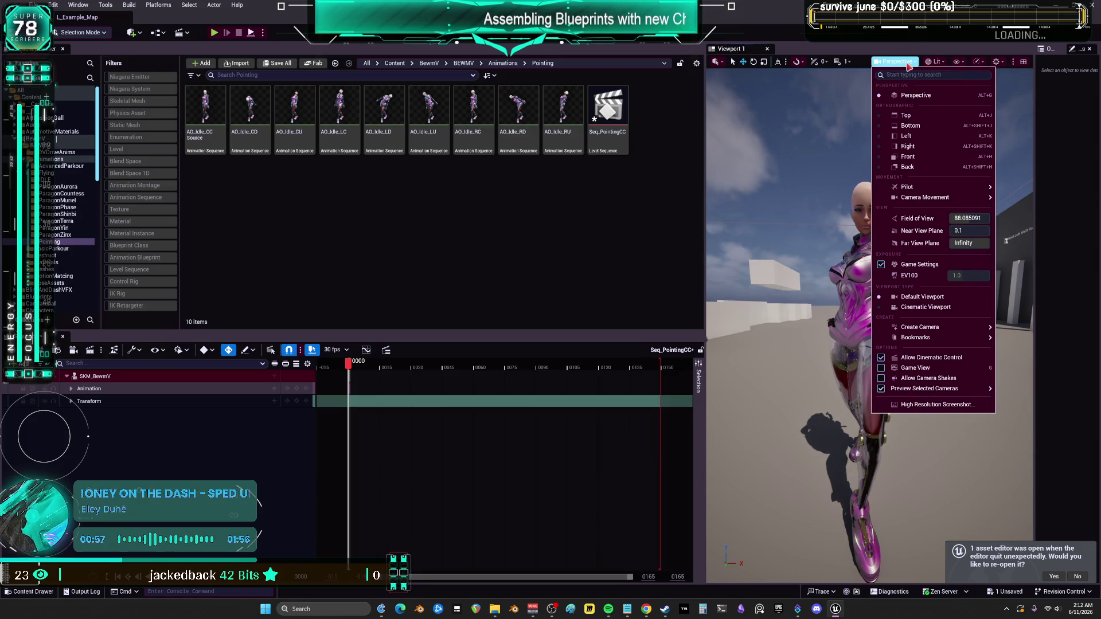
pyautogui.moveTo(970, 220); pyautogui.dragTo(911, 220)
pyautogui.press('Escape')
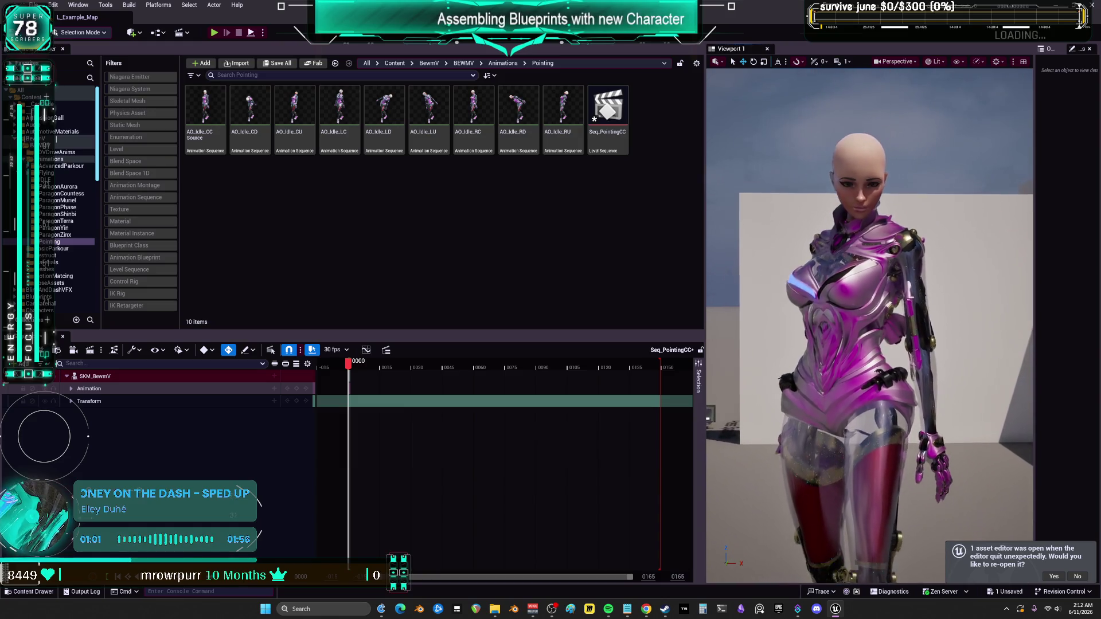
pyautogui.moveTo(762, 267); pyautogui.dragTo(761, 267)
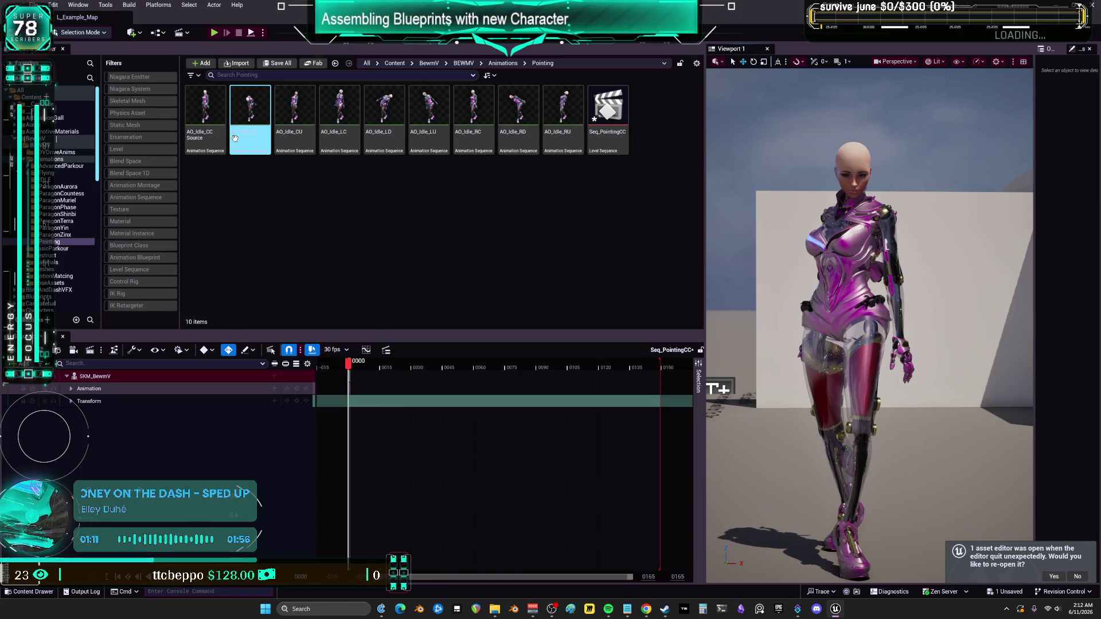
# Step: Make AO_Idle_CD non-additive and rename it AO_Idle_CDSource
pyautogui.click(201, 147)
pyautogui.doubleClick(241, 136)
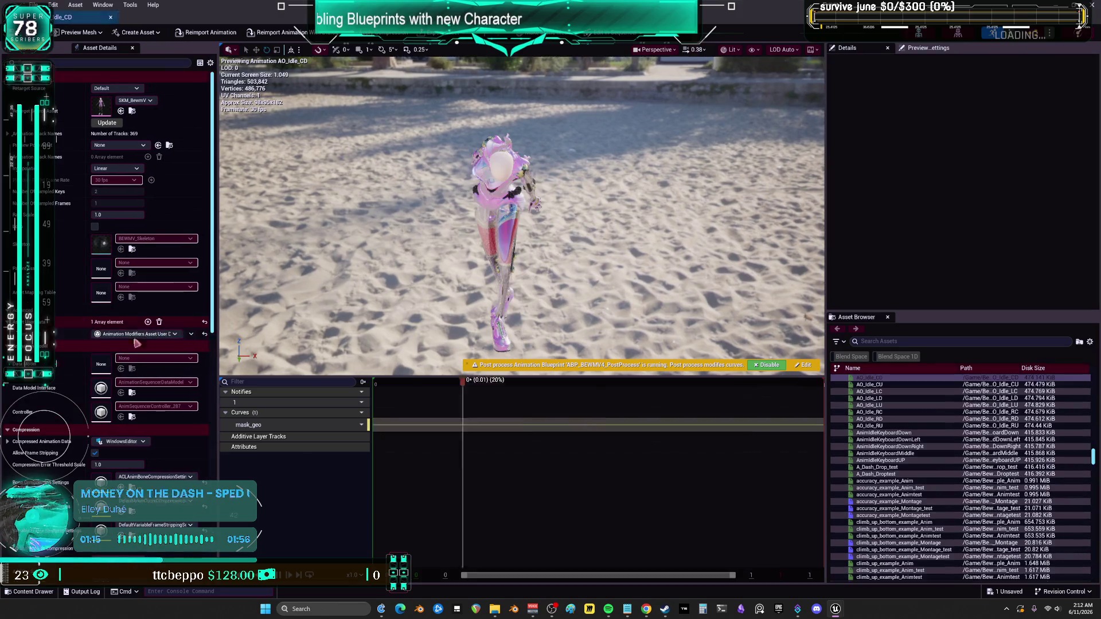
pyautogui.scroll(-3, 138, 373)
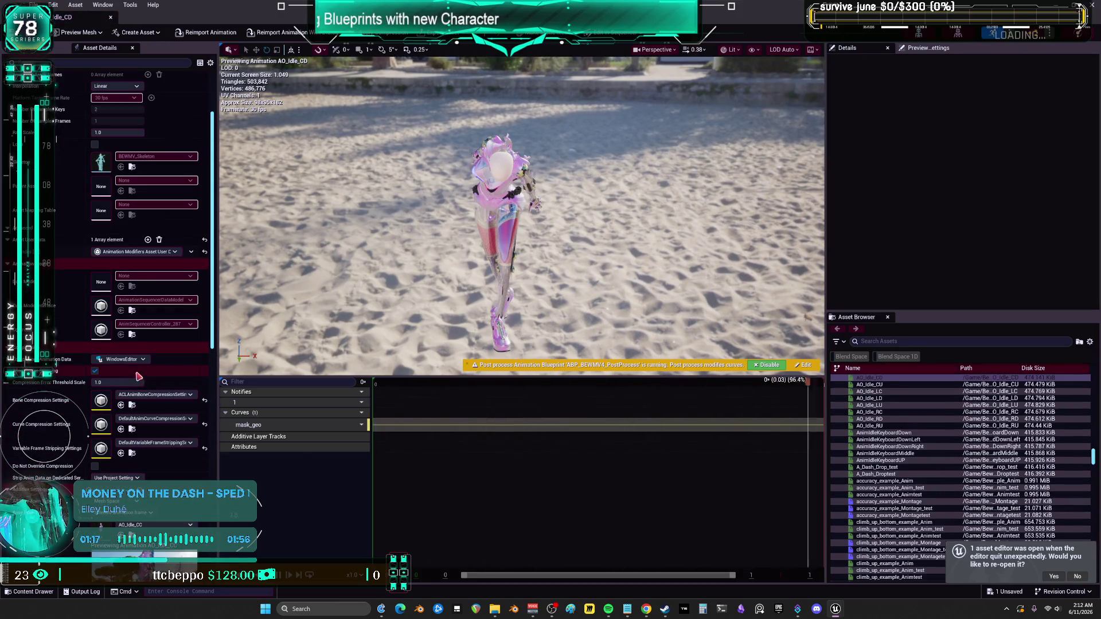
pyautogui.scroll(-3, 138, 376)
pyautogui.click(138, 405)
pyautogui.click(115, 415)
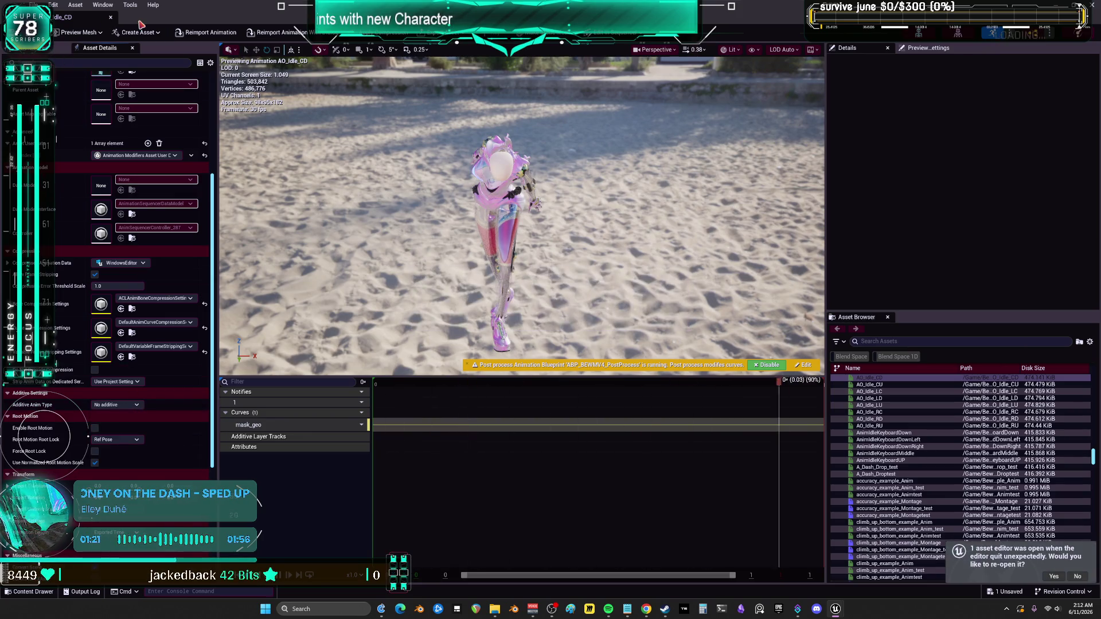
pyautogui.click(112, 19)
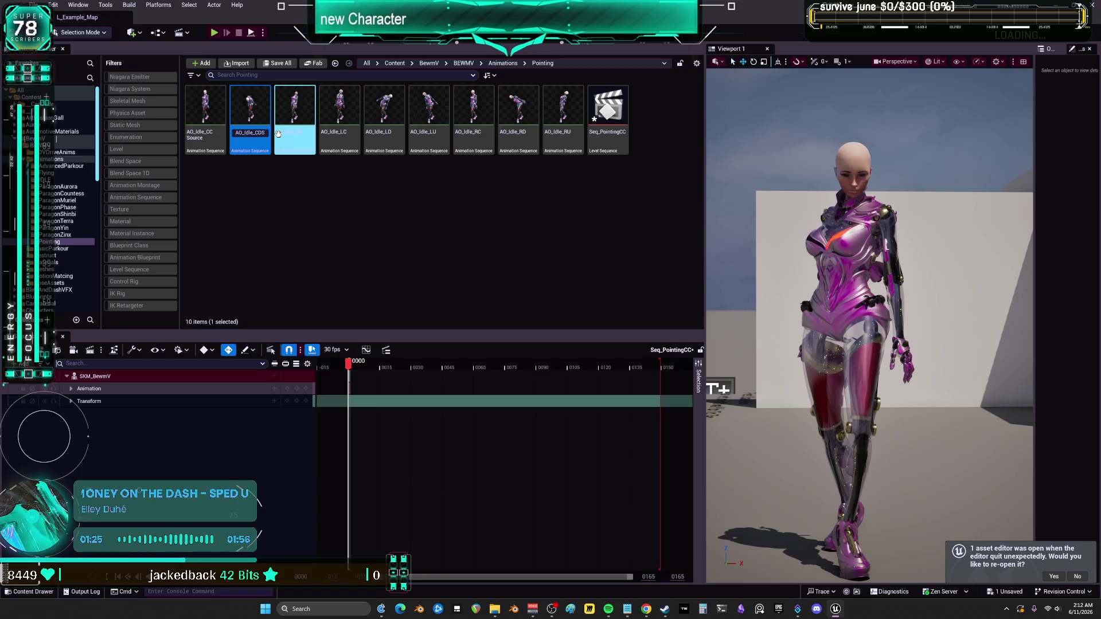
pyautogui.press('BackSpace')
pyautogui.press('Return')
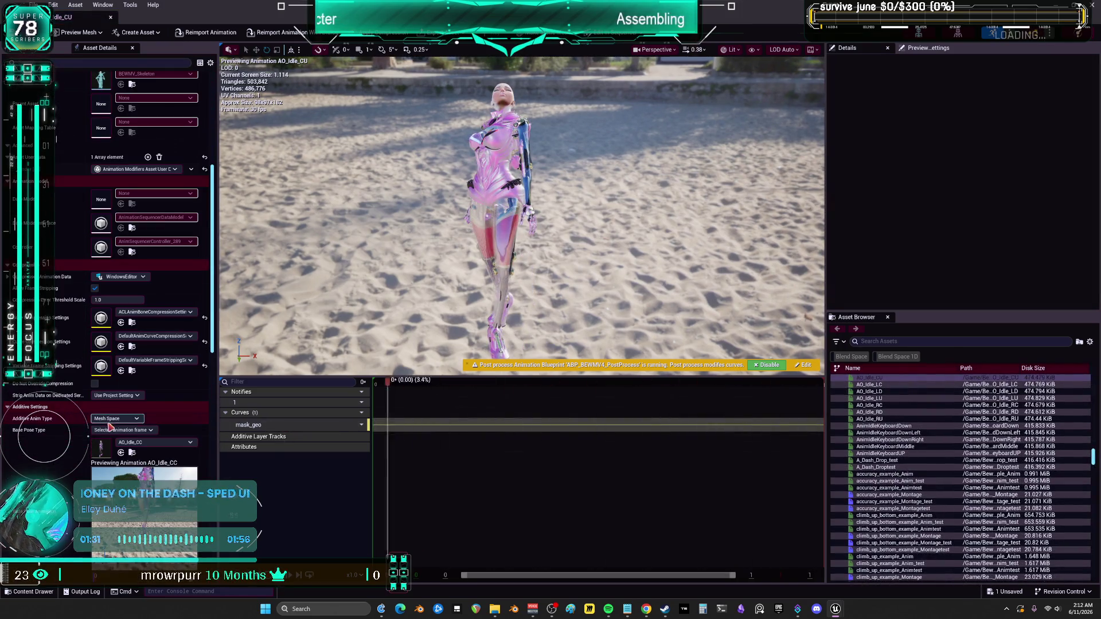
# Step: Set AO_Idle_CU's Additive Anim Type to No additive and close its editor
pyautogui.click(115, 419)
pyautogui.click(110, 430)
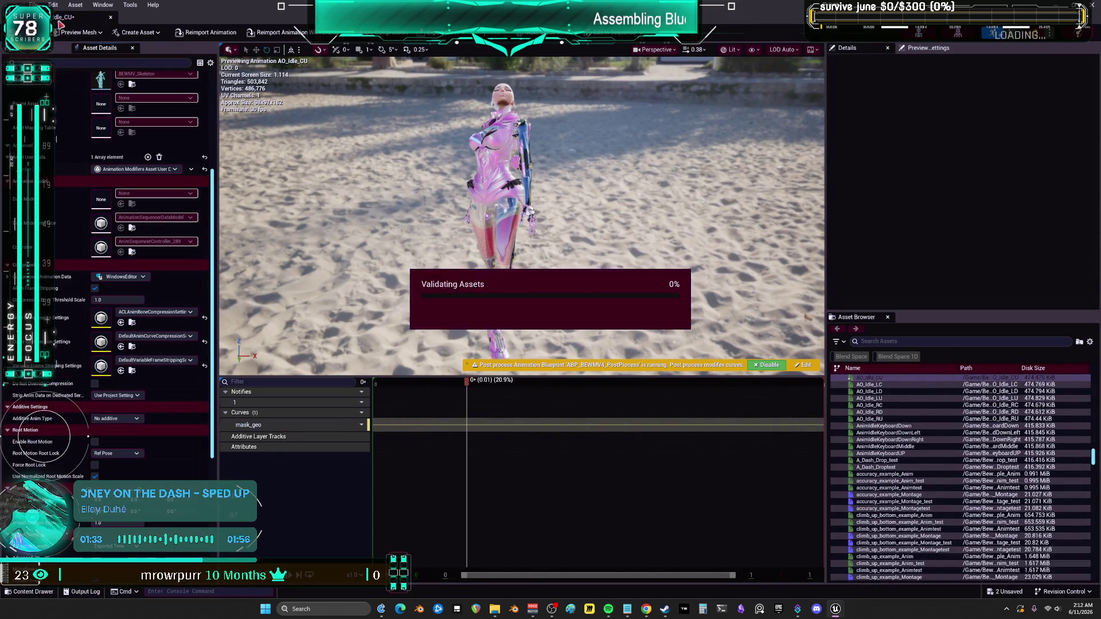
pyautogui.click(113, 21)
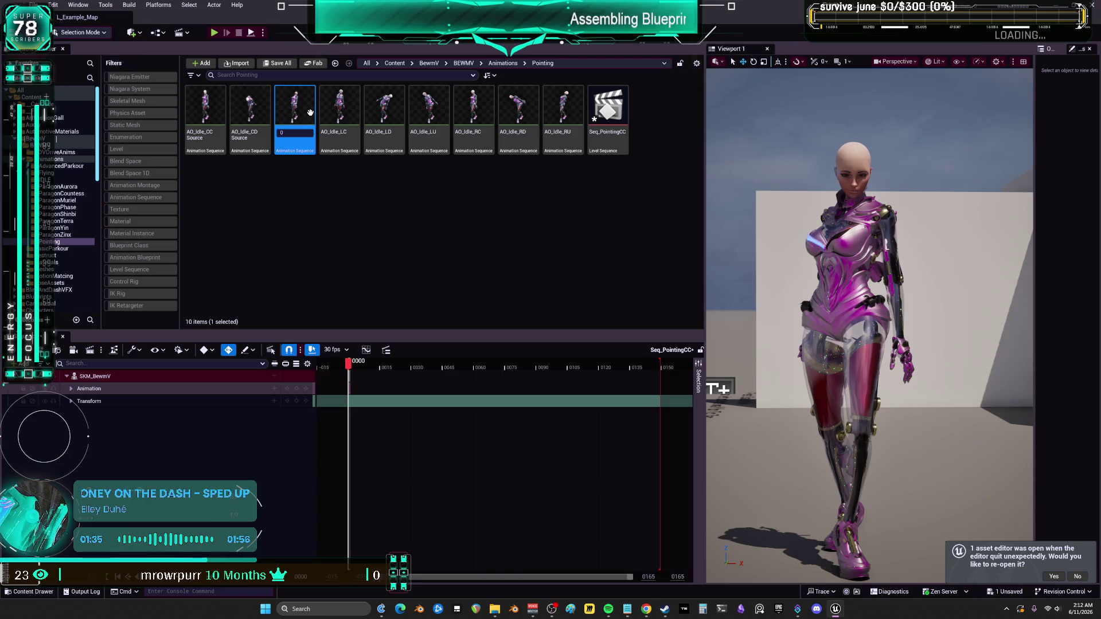
# Step: Rename AO_Idle_CU to AO_Idle_CUSource, then make AO_Idle_LC non-additive and rename it AO_Idle_LCSource
pyautogui.moveTo(310, 112)
pyautogui.click(298, 140)
pyautogui.press('Return')
pyautogui.click(352, 137)
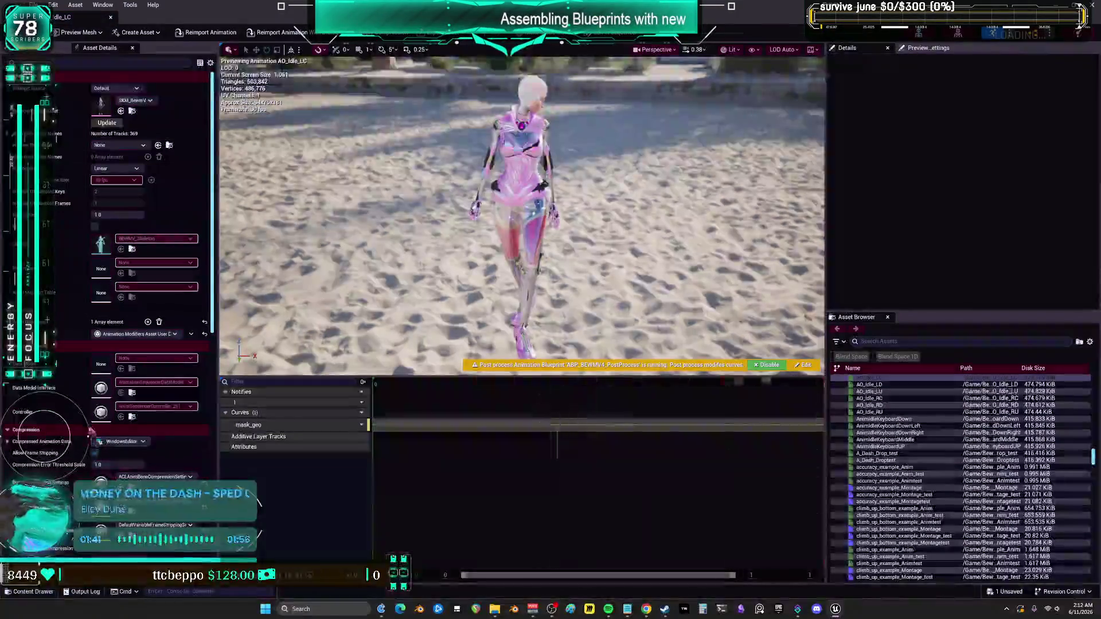
pyautogui.click(119, 434)
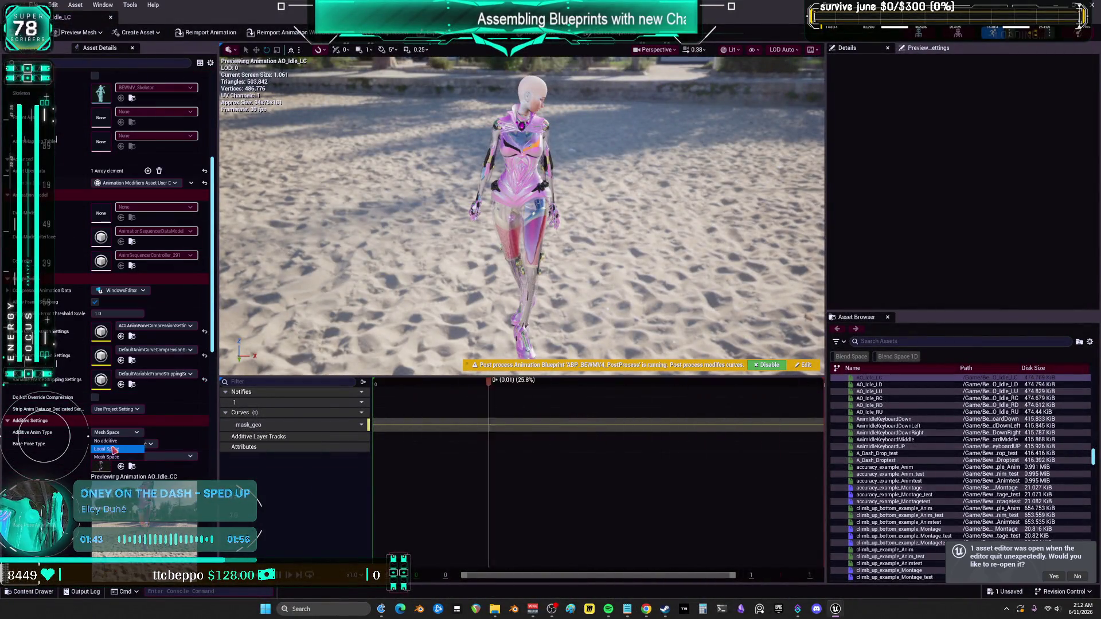
pyautogui.click(112, 445)
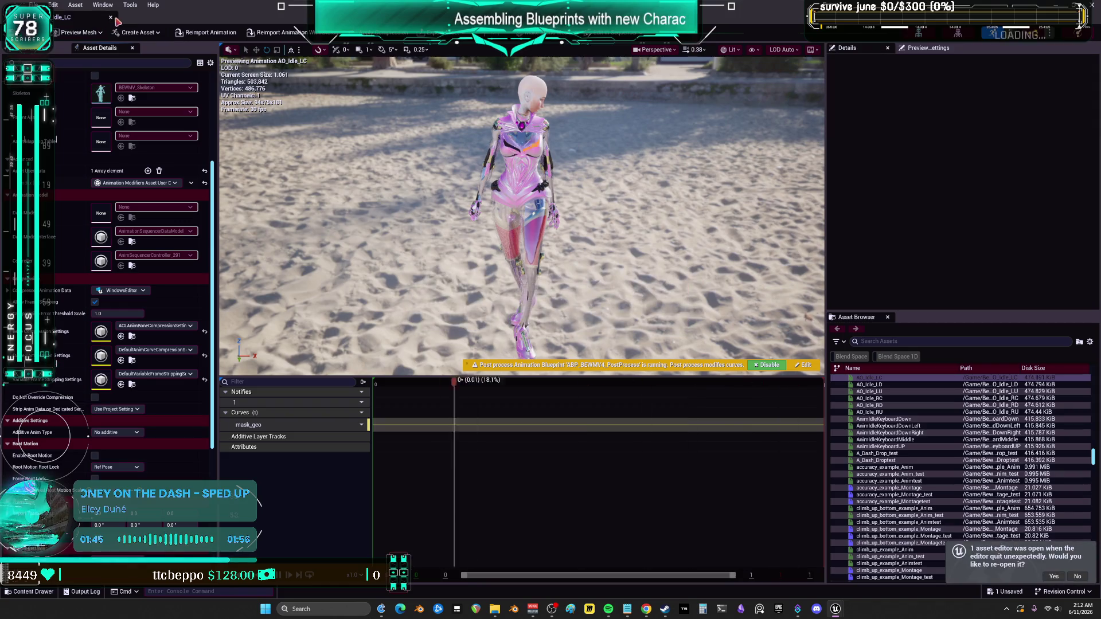
pyautogui.click(111, 17)
pyautogui.click(345, 132)
pyautogui.press('Return')
# Step: Open AO_Idle_LD and rename it AO_Idle_LDSource
pyautogui.doubleClick(387, 135)
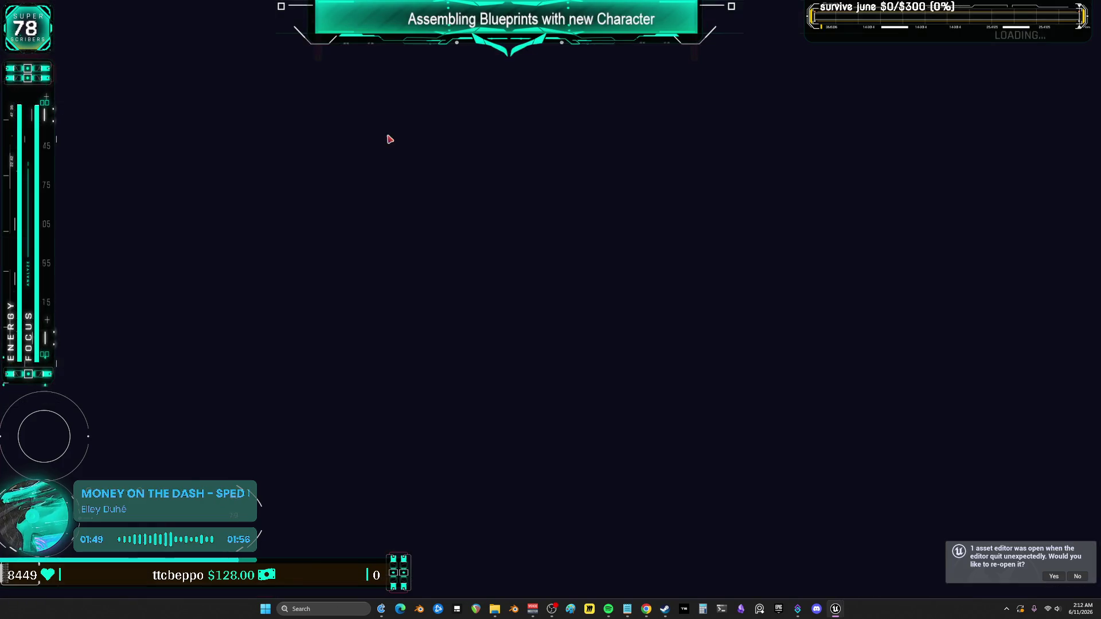
pyautogui.scroll(-2, 99, 424)
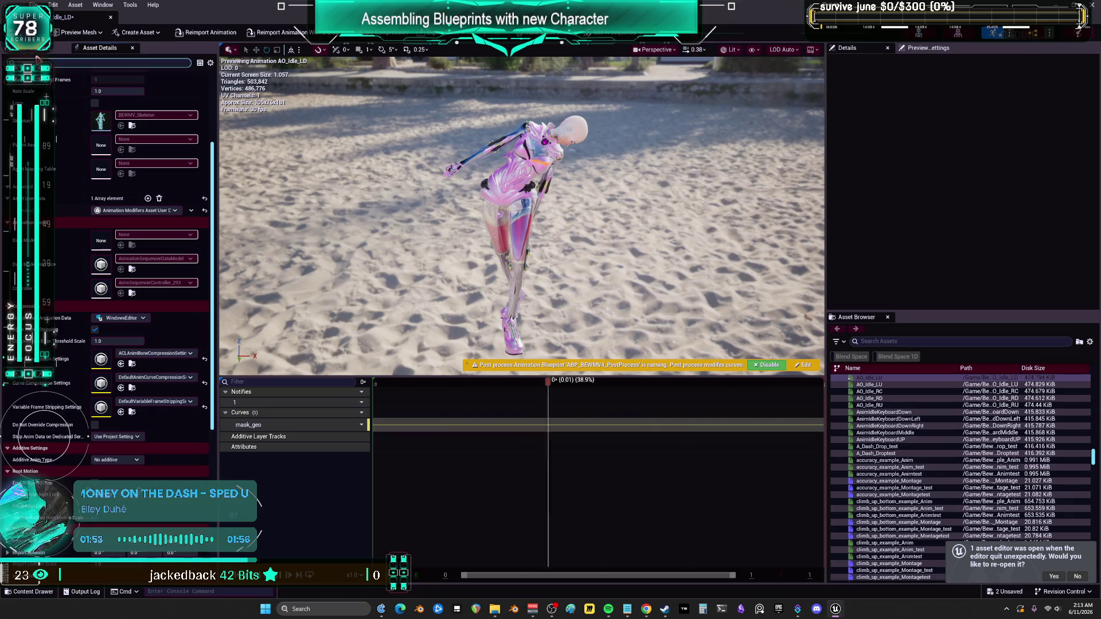
pyautogui.hotkey('alt', 'Tab')
pyautogui.press('Return')
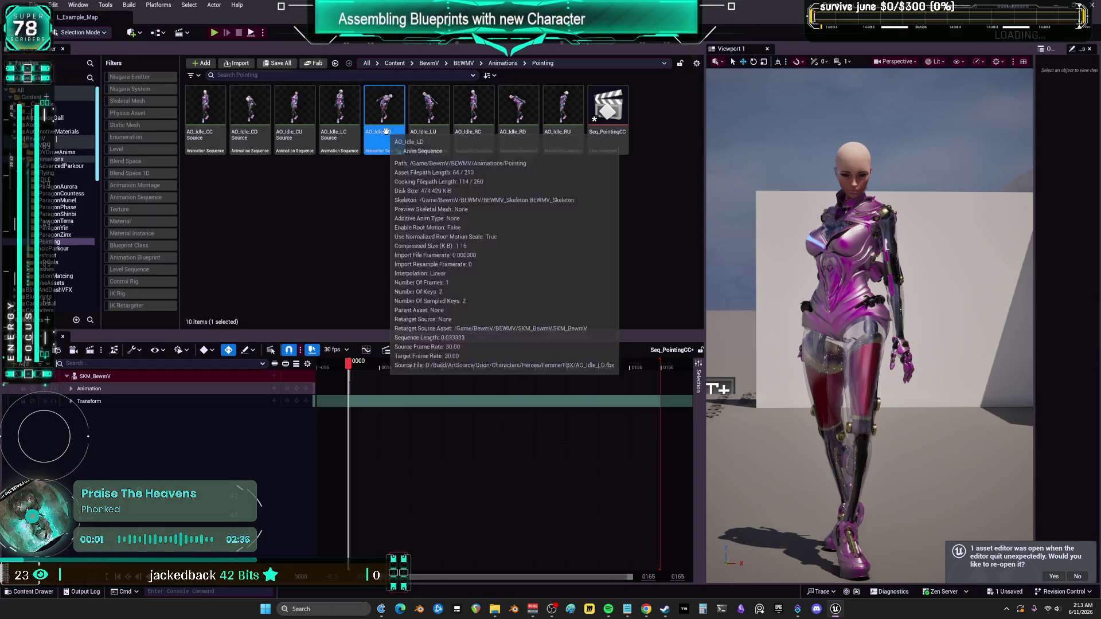
# Step: Make AO_Idle_LU non-additive and rename it AO_Idle_LUSource
pyautogui.doubleClick(434, 136)
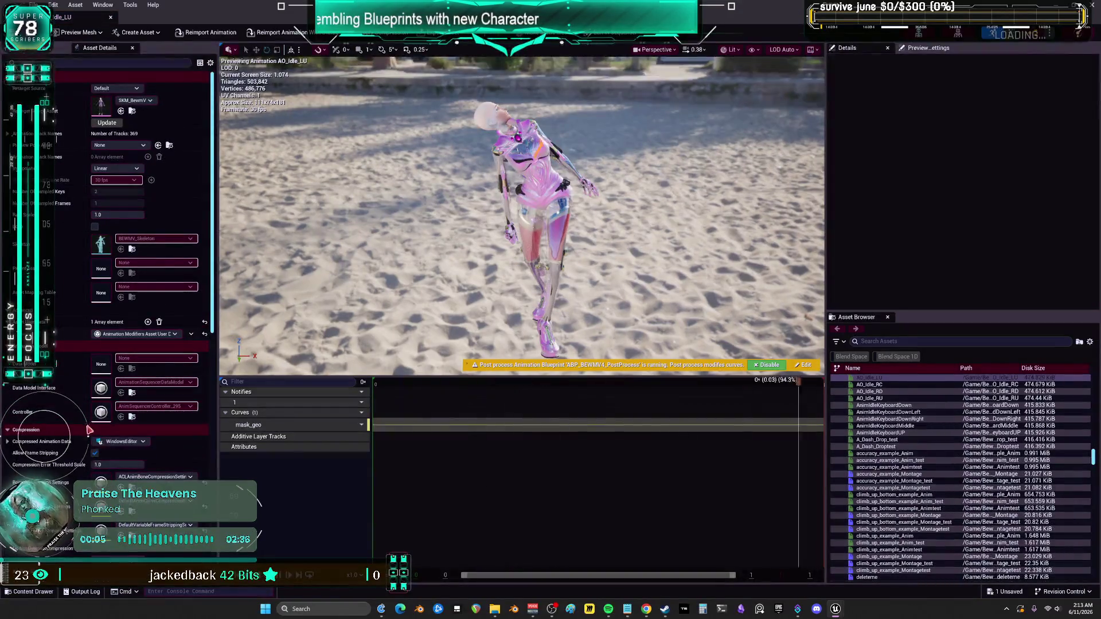
pyautogui.scroll(-5, 91, 430)
pyautogui.click(115, 473)
pyautogui.click(112, 485)
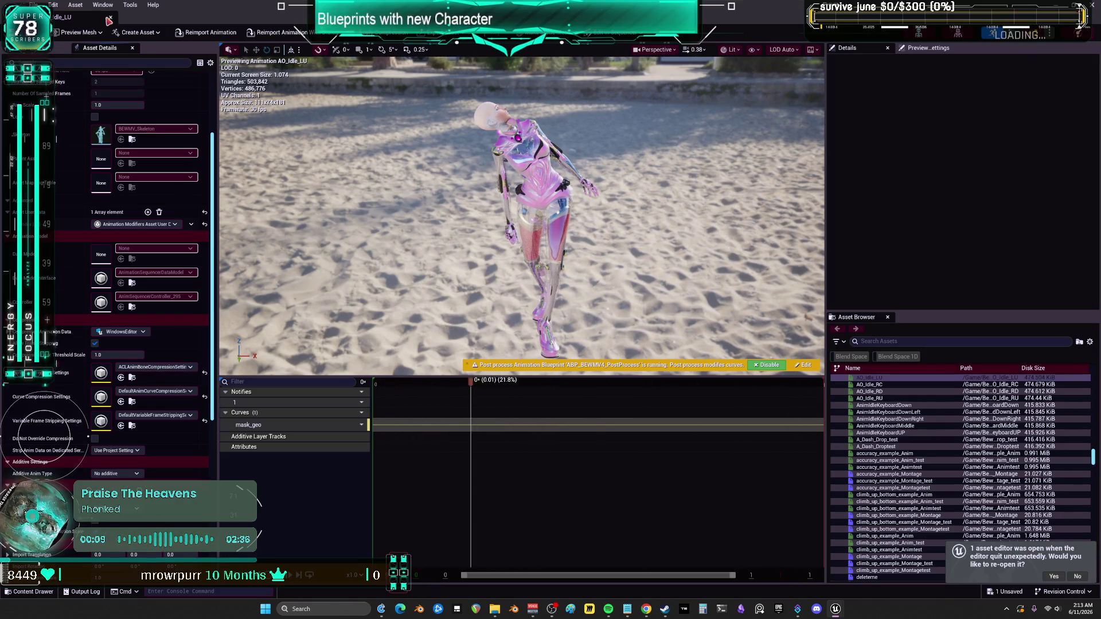
pyautogui.click(109, 20)
pyautogui.press('Return')
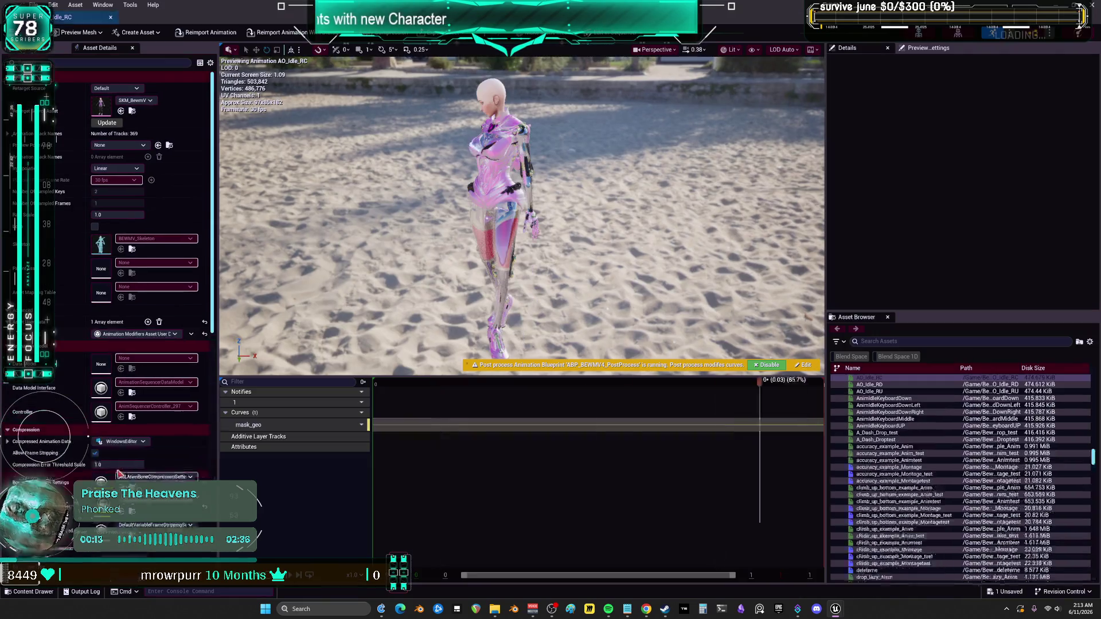
# Step: Make AO_Idle_RC non-additive and rename it AO_Idle_RCSource
pyautogui.scroll(-5, 132, 436)
pyautogui.click(129, 420)
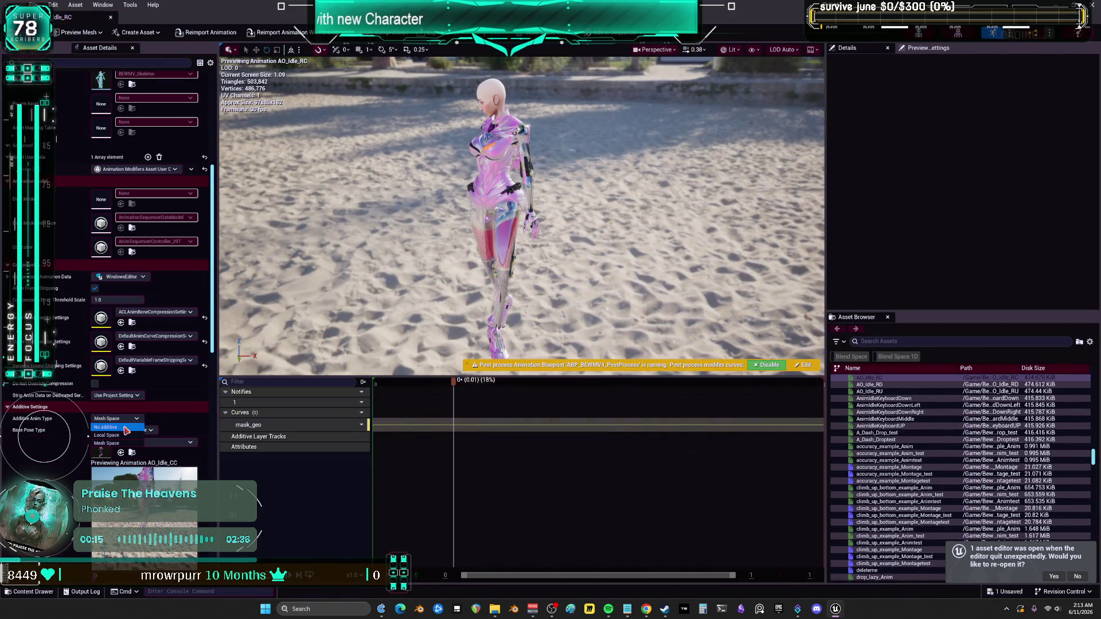
pyautogui.click(112, 430)
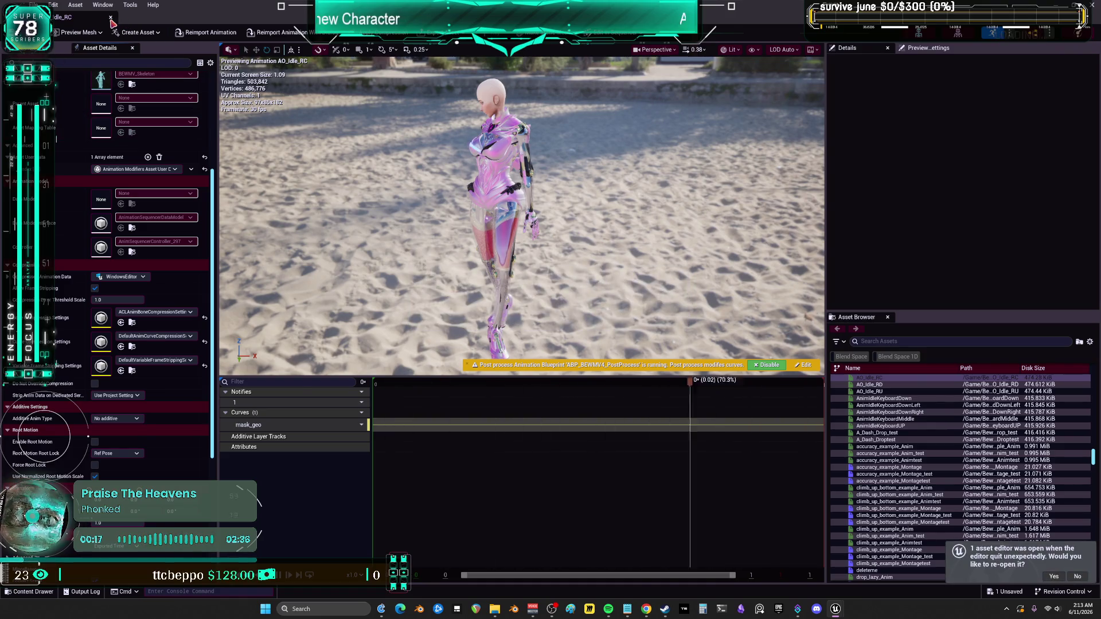
pyautogui.click(111, 17)
pyautogui.press('Return')
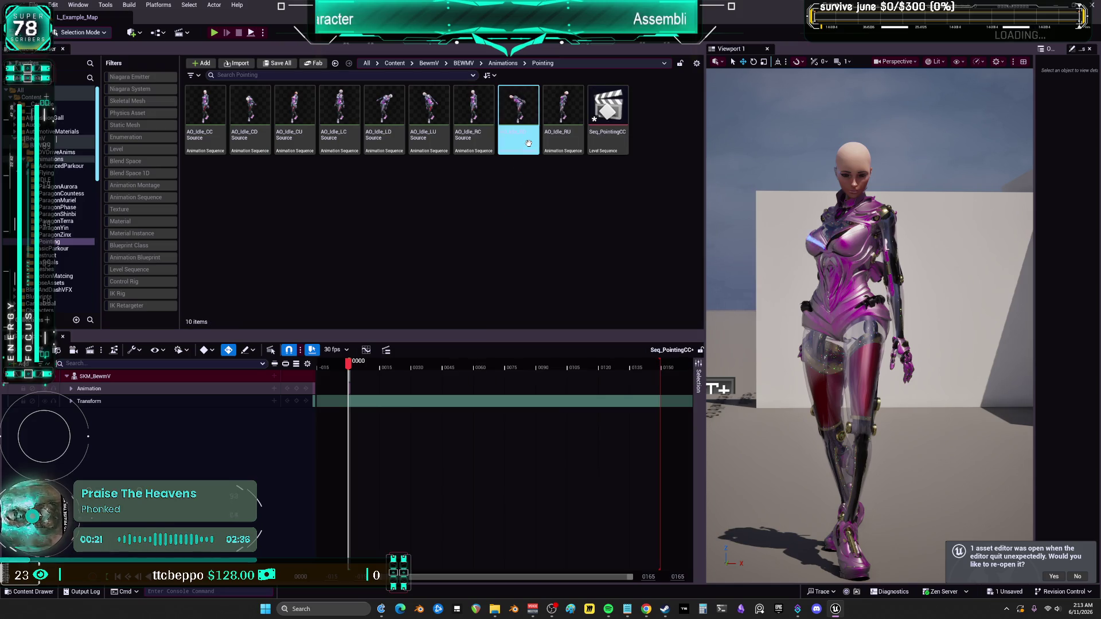
# Step: Save AO_Idle_RD and rename it AO_Idle_RDSource
pyautogui.doubleClick(528, 143)
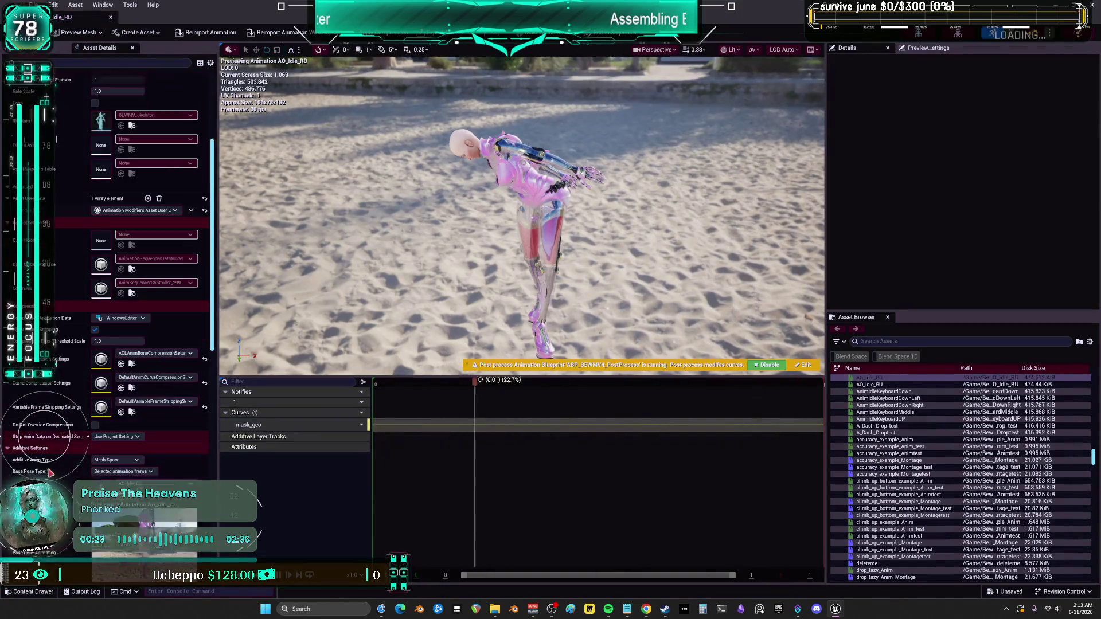
pyautogui.hotkey('ctrl', 's')
pyautogui.click(111, 19)
pyautogui.rightClick(521, 139)
pyautogui.click(551, 166)
pyautogui.write('Source')
pyautogui.press('Return')
# Step: Make AO_Idle_RU non-additive and rename it AO_Idle_RUSource
pyautogui.doubleClick(544, 148)
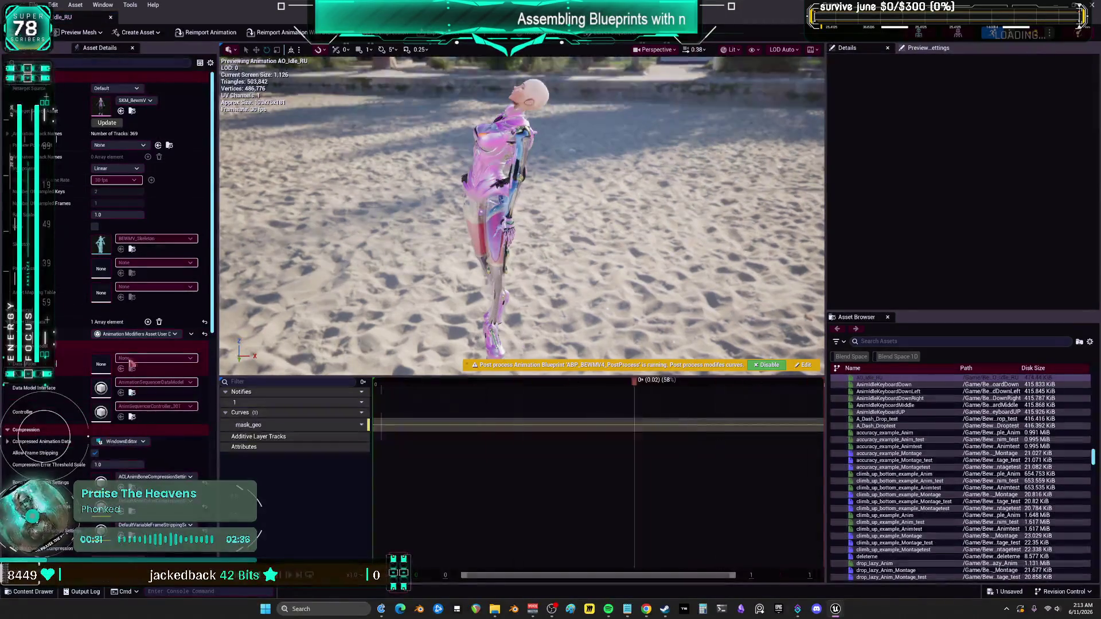
pyautogui.scroll(-5, 99, 473)
pyautogui.scroll(-3, 99, 473)
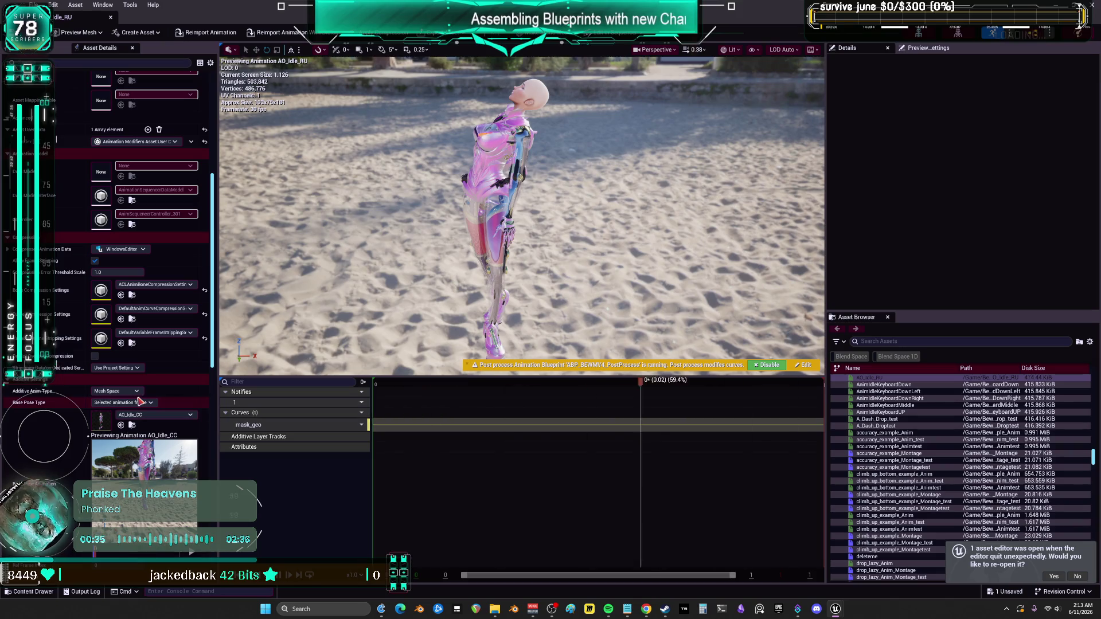
pyautogui.click(116, 391)
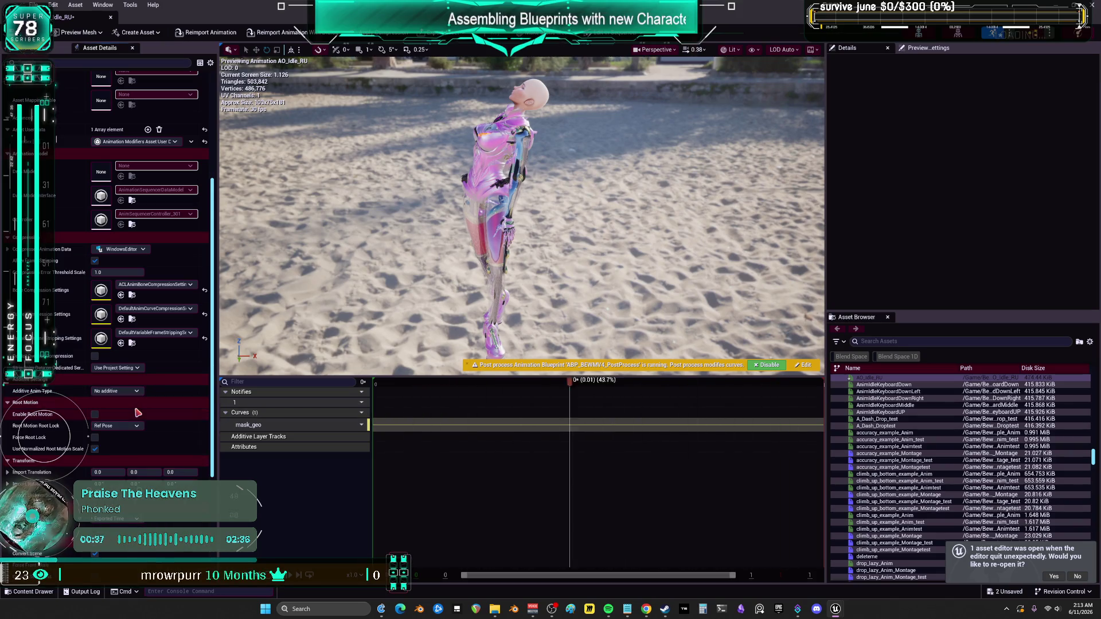
pyautogui.click(112, 18)
pyautogui.click(582, 133)
pyautogui.press('F2')
pyautogui.press('Return')
pyautogui.click(35, 4)
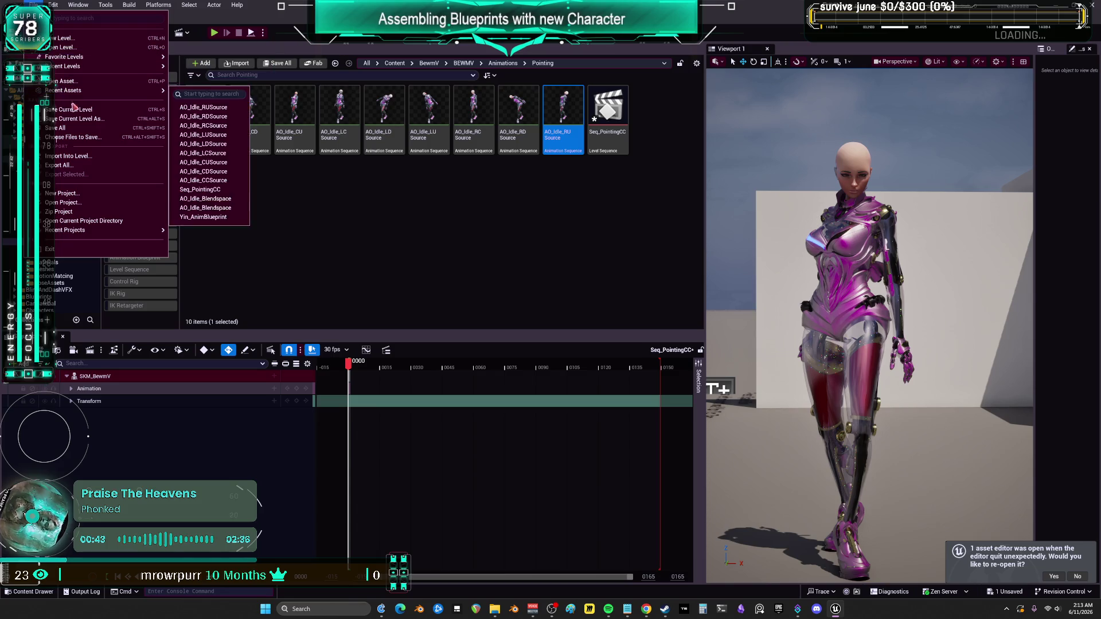
# Step: Save all modified assets and the sequence, then inspect SKM_BewmV's Animation track options
pyautogui.click(114, 124)
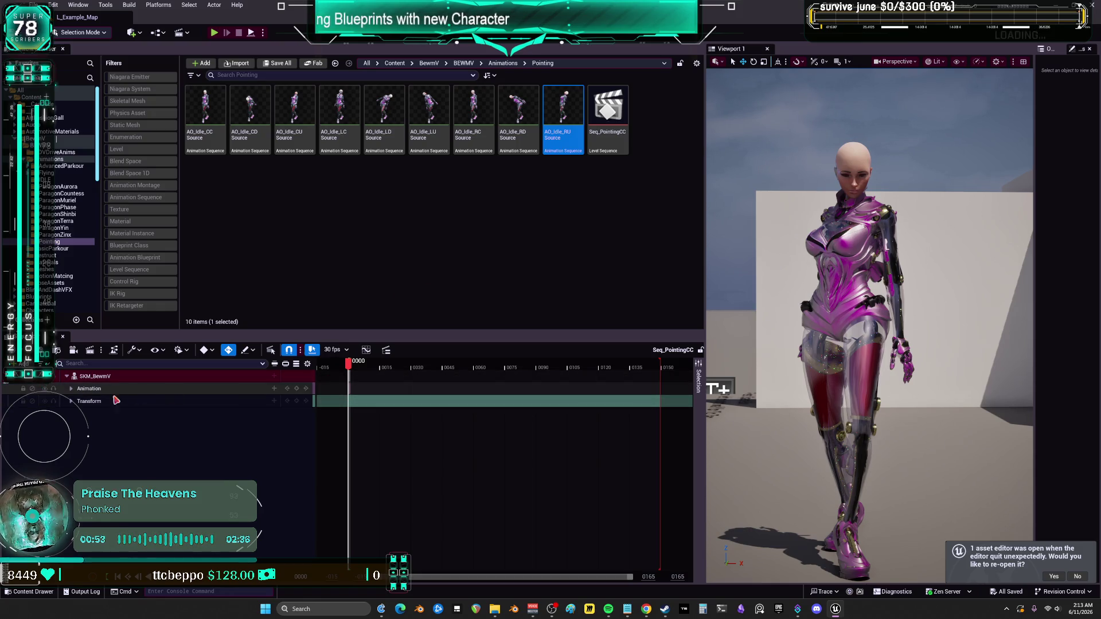
pyautogui.click(90, 390)
pyautogui.rightClick(90, 392)
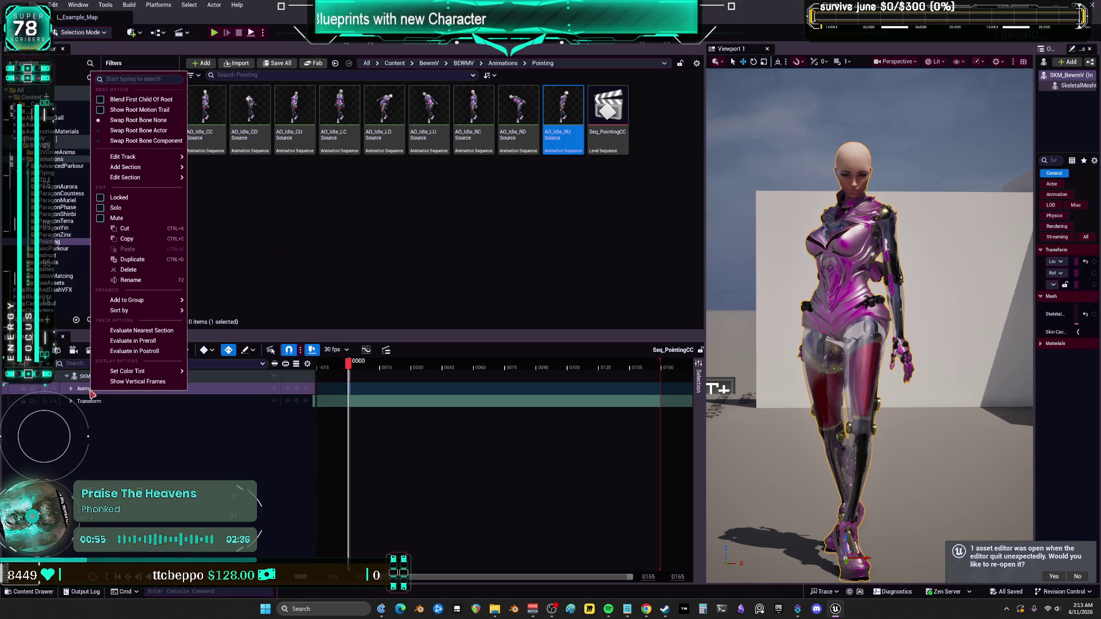
pyautogui.moveTo(156, 168)
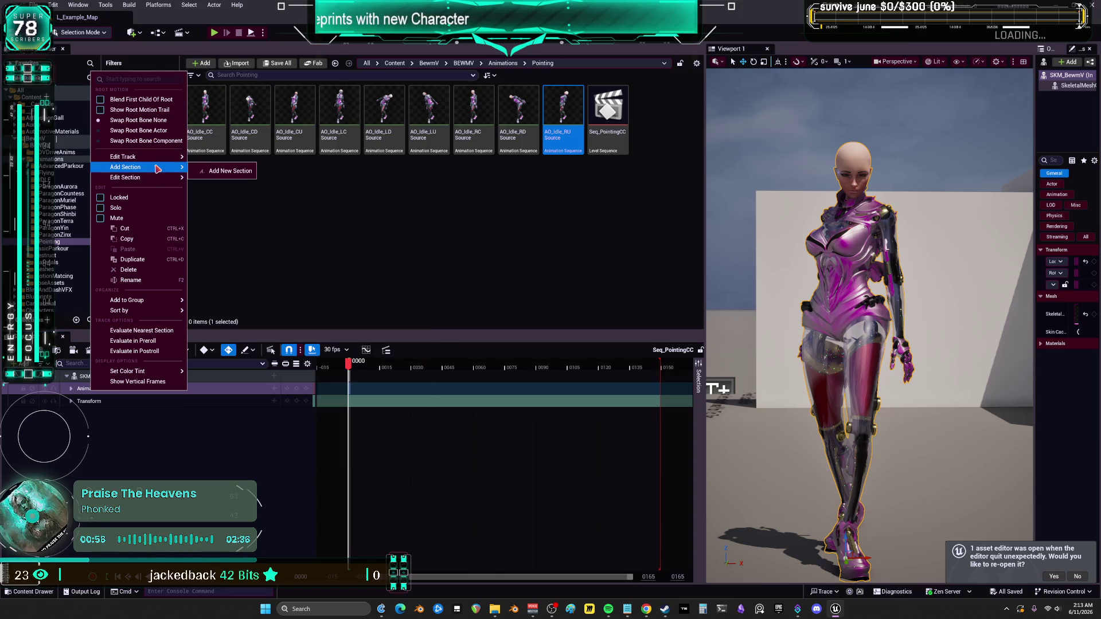
pyautogui.click(210, 474)
# Step: Review SKM_BewmV's Bake To Control Rig choices, then show the top-level Content folder
pyautogui.rightClick(223, 376)
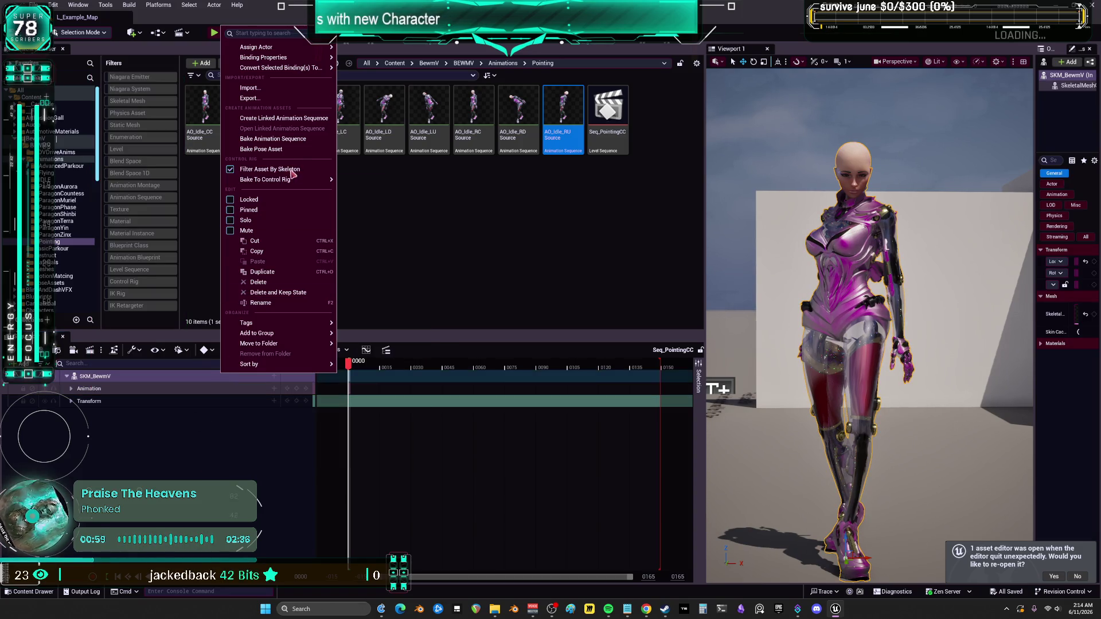
pyautogui.moveTo(296, 179)
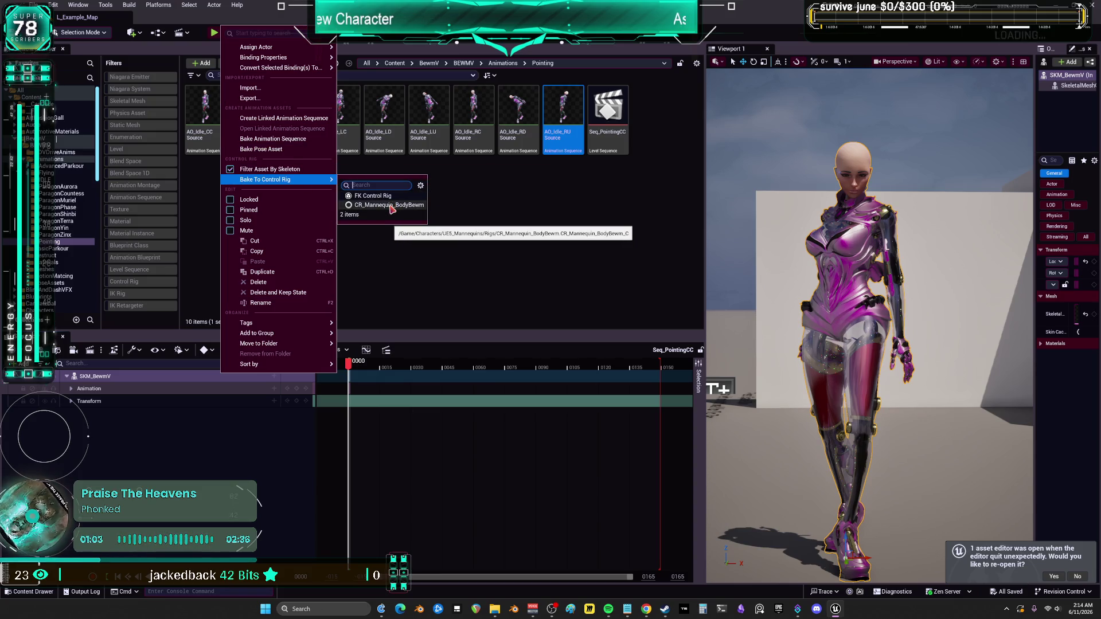
pyautogui.click(391, 205)
pyautogui.click(52, 97)
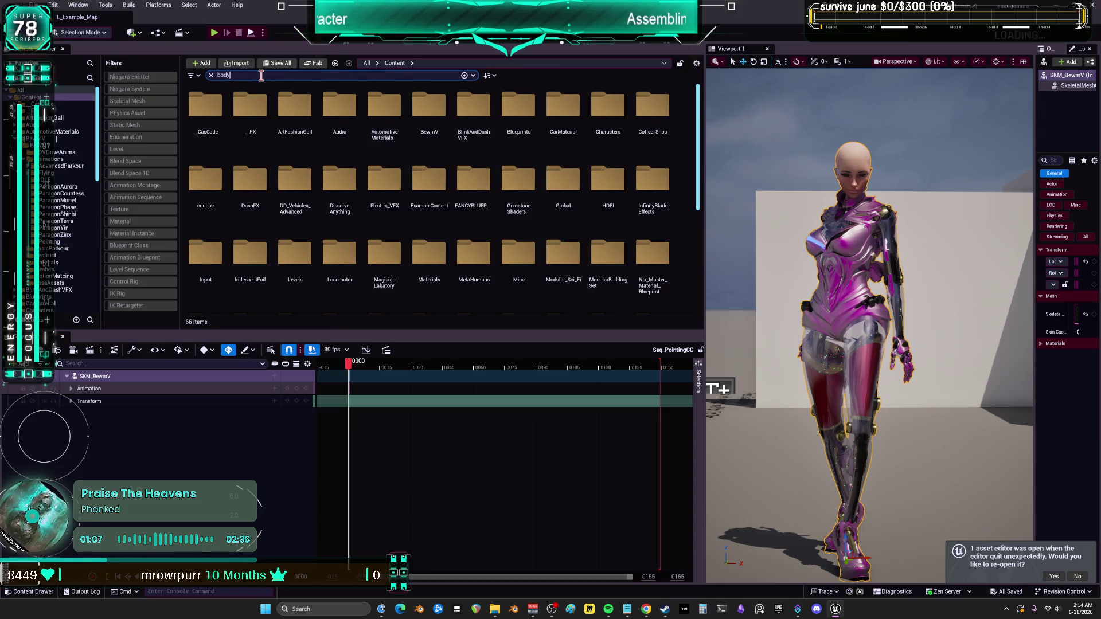
# Step: Duplicate CR_Mannequin_BodyBewm as CR_Mannequin_BodyBewmPOINTER and open the copy
pyautogui.write('be')
pyautogui.click(202, 103)
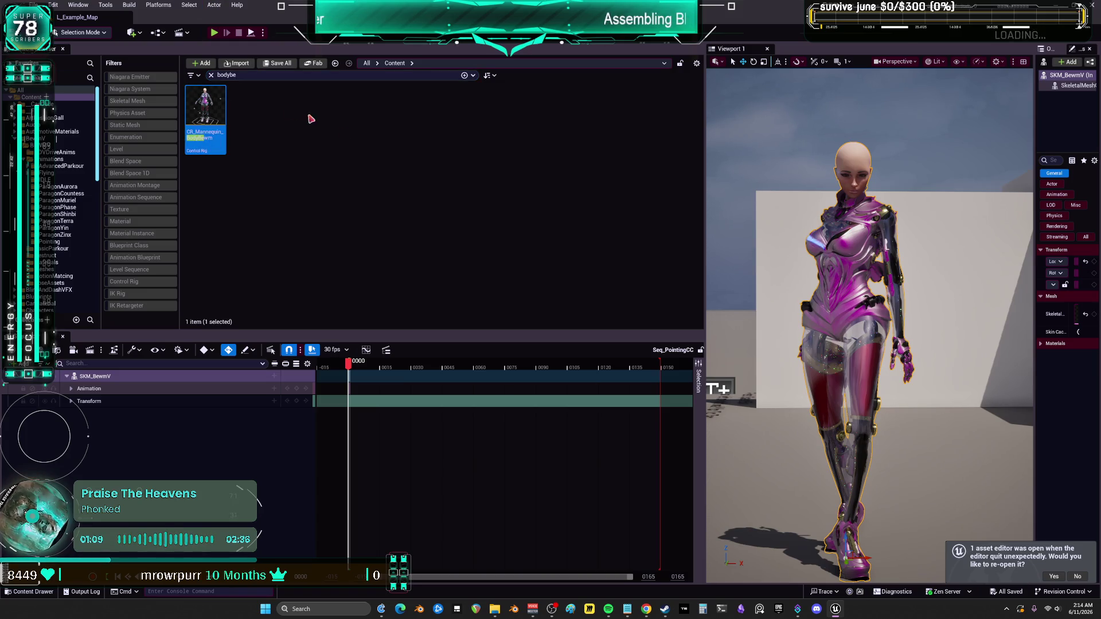
pyautogui.hotkey('ctrl', 'd')
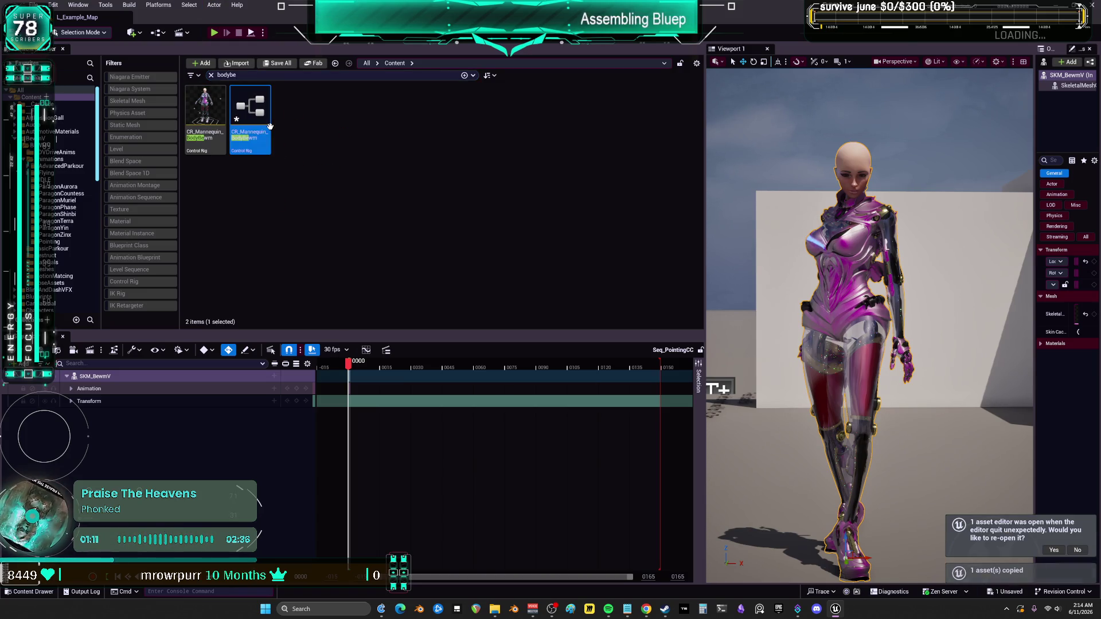
pyautogui.write('odyBewmPOI')
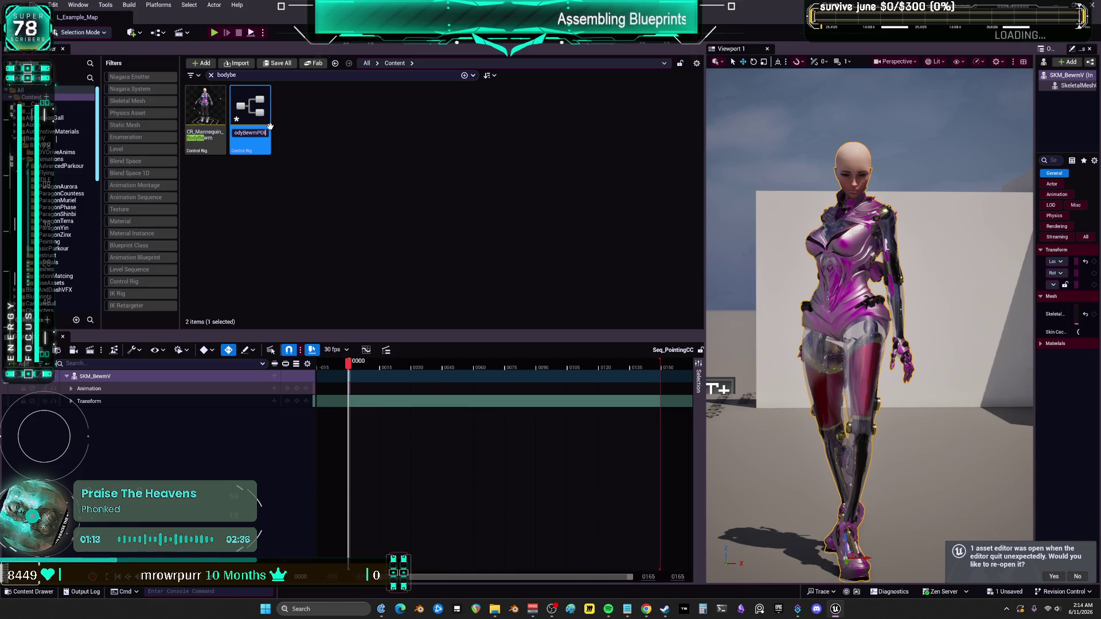
pyautogui.write('ER')
pyautogui.press('Return')
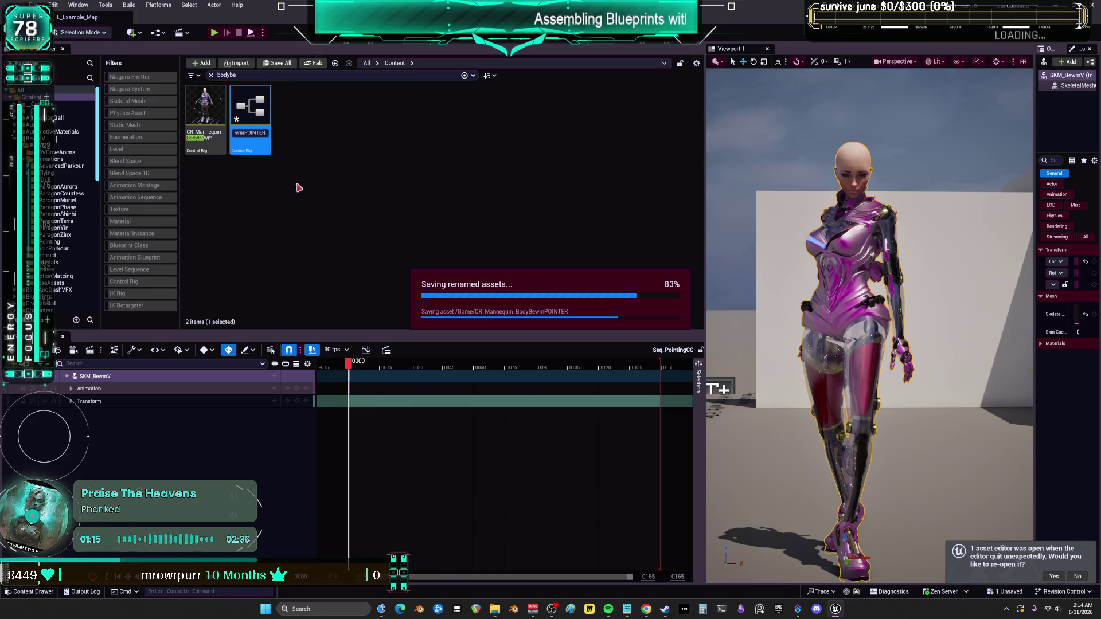
pyautogui.doubleClick(268, 109)
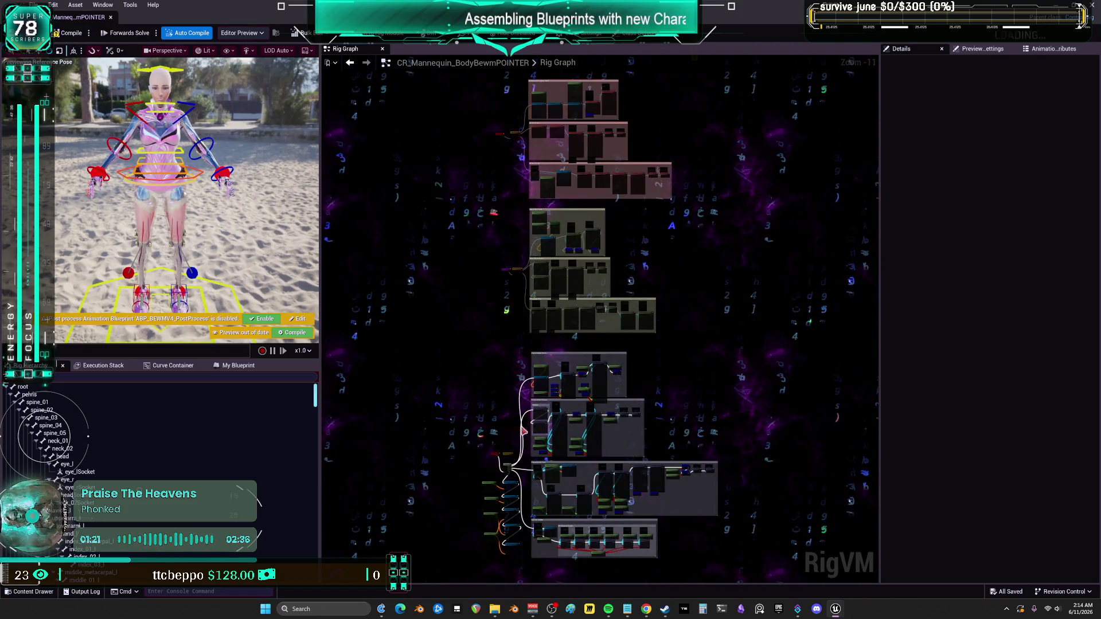
# Step: Zoom and pan the POINTER rig's graph, inspect a Get Transform - Bone node, then close the editor
pyautogui.scroll(8, 504, 247)
pyautogui.scroll(-2, 446, 275)
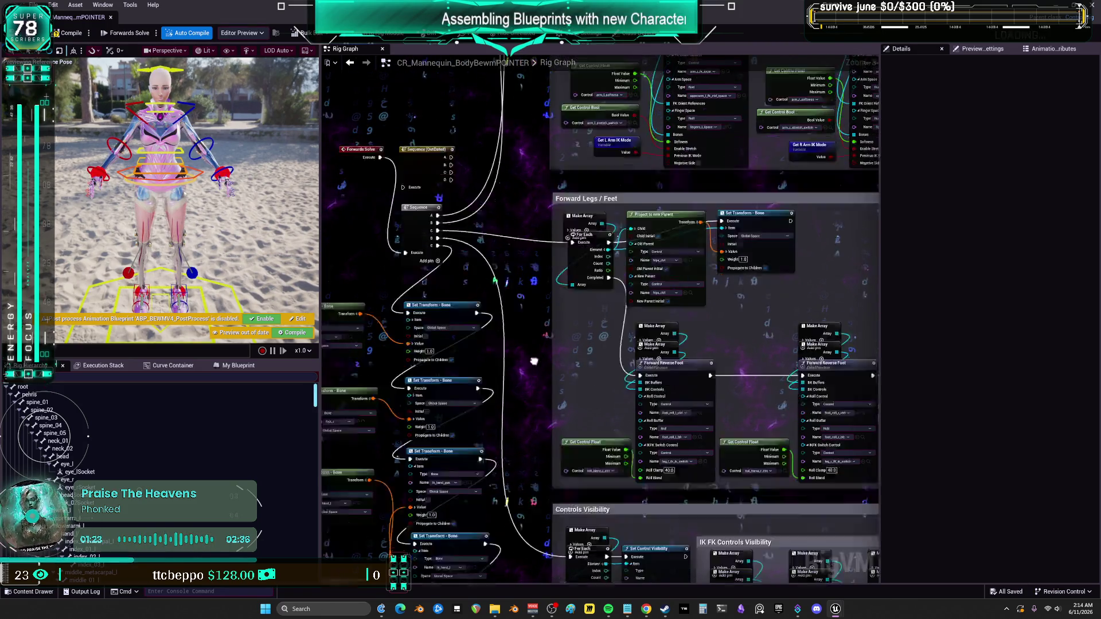
pyautogui.scroll(2, 445, 276)
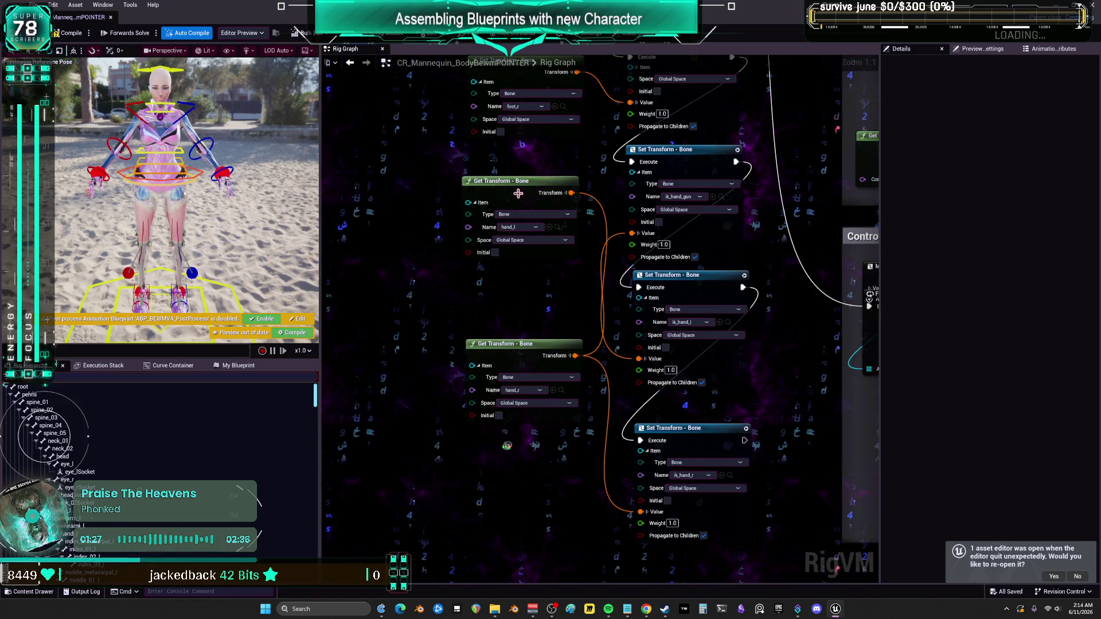
pyautogui.click(517, 194)
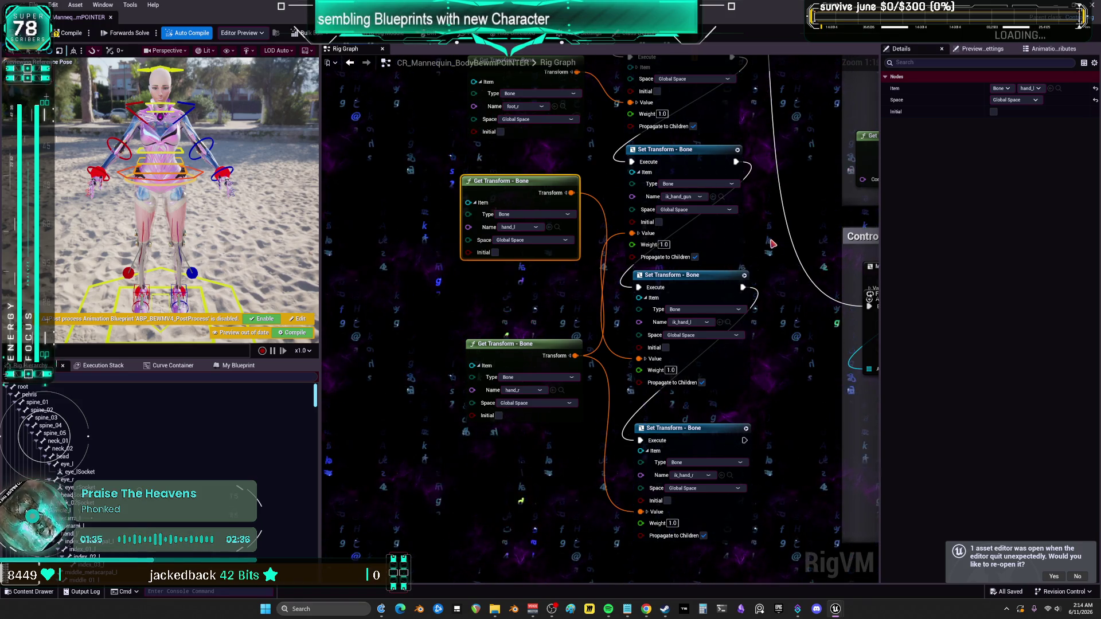
pyautogui.moveTo(769, 236); pyautogui.dragTo(623, 218)
pyautogui.moveTo(722, 216); pyautogui.dragTo(379, 204)
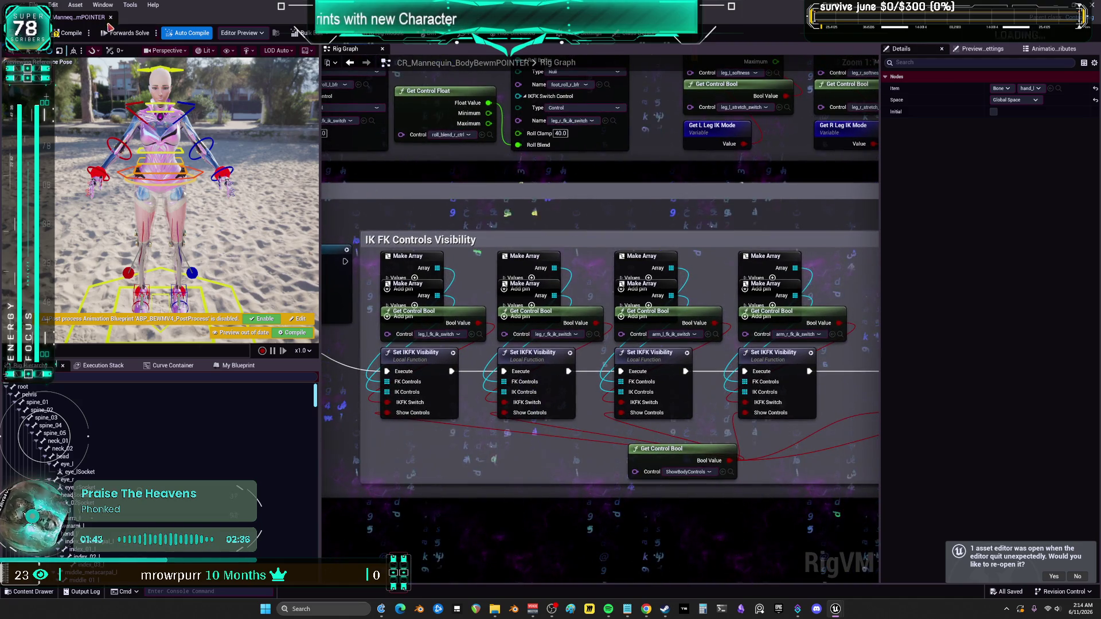
pyautogui.click(110, 17)
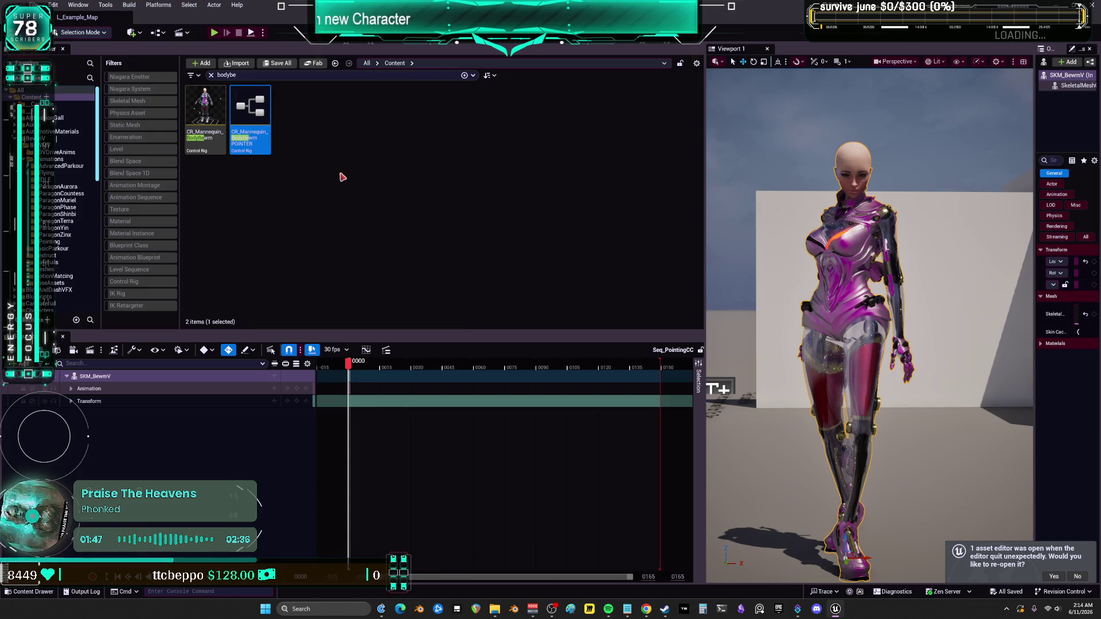
# Step: Bake SKM_BewmV to CR_Mannequin_BodyBewmPOINTER with curves included in the export
pyautogui.click(259, 133)
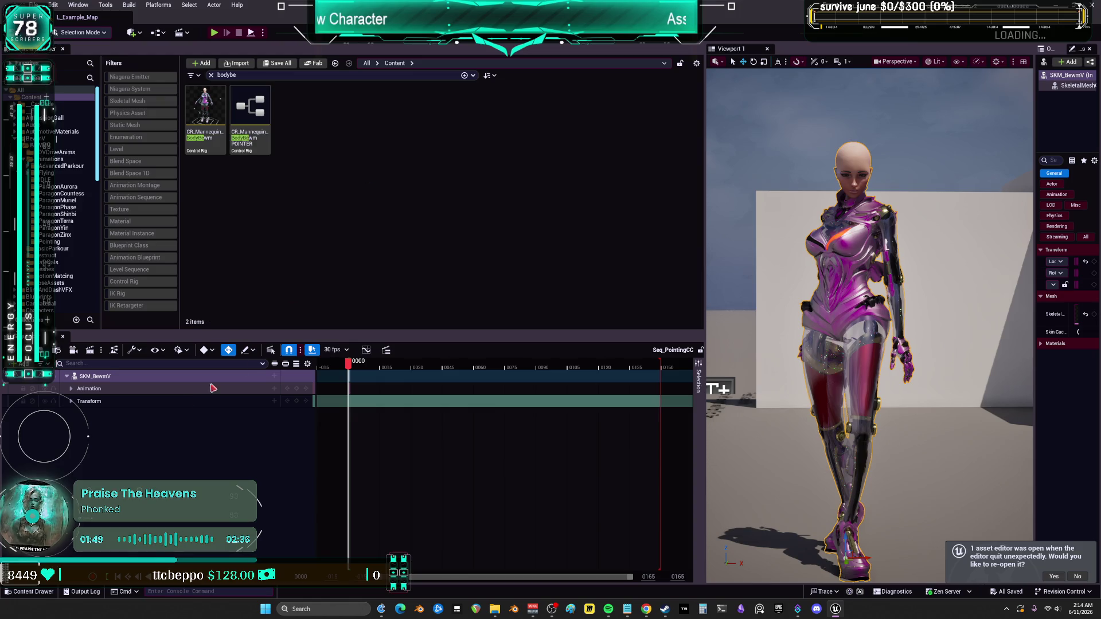
pyautogui.rightClick(98, 381)
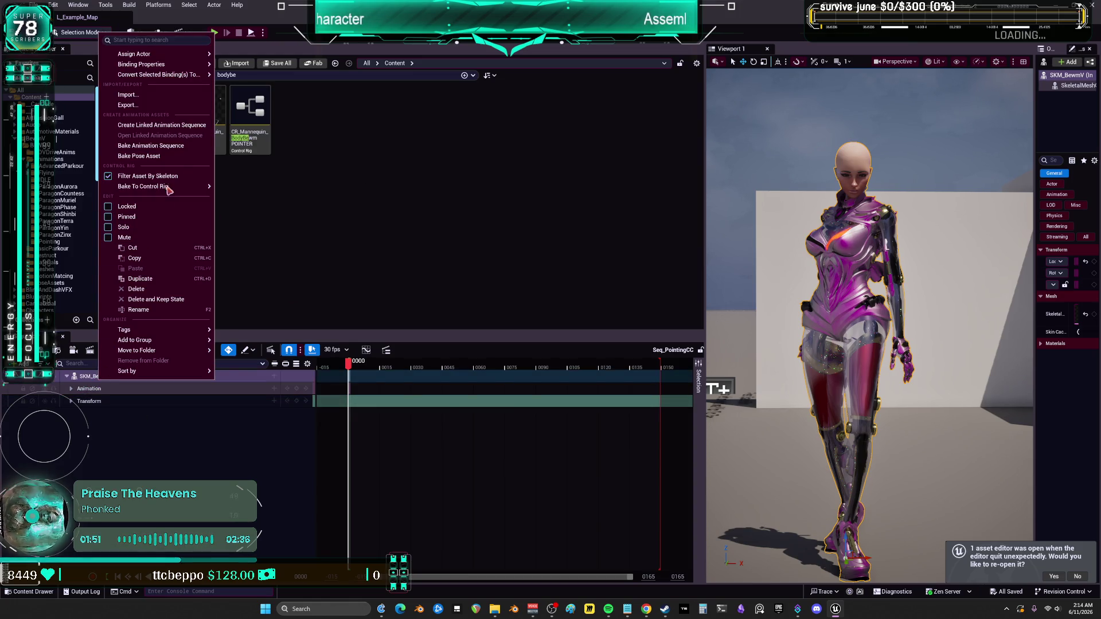
pyautogui.moveTo(194, 186)
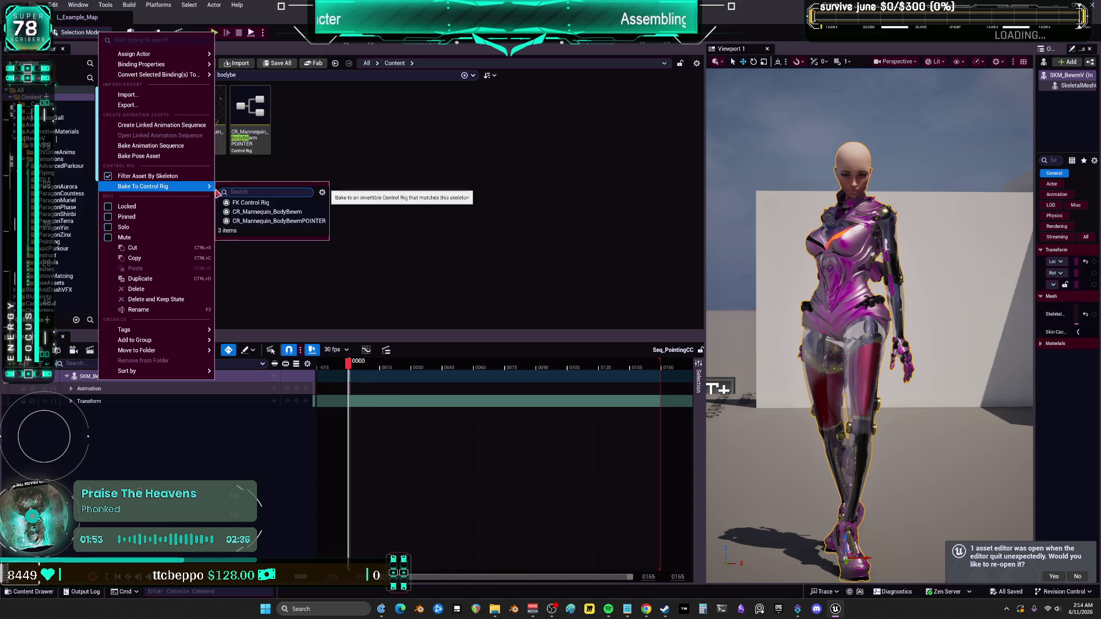
pyautogui.click(261, 223)
pyautogui.click(535, 299)
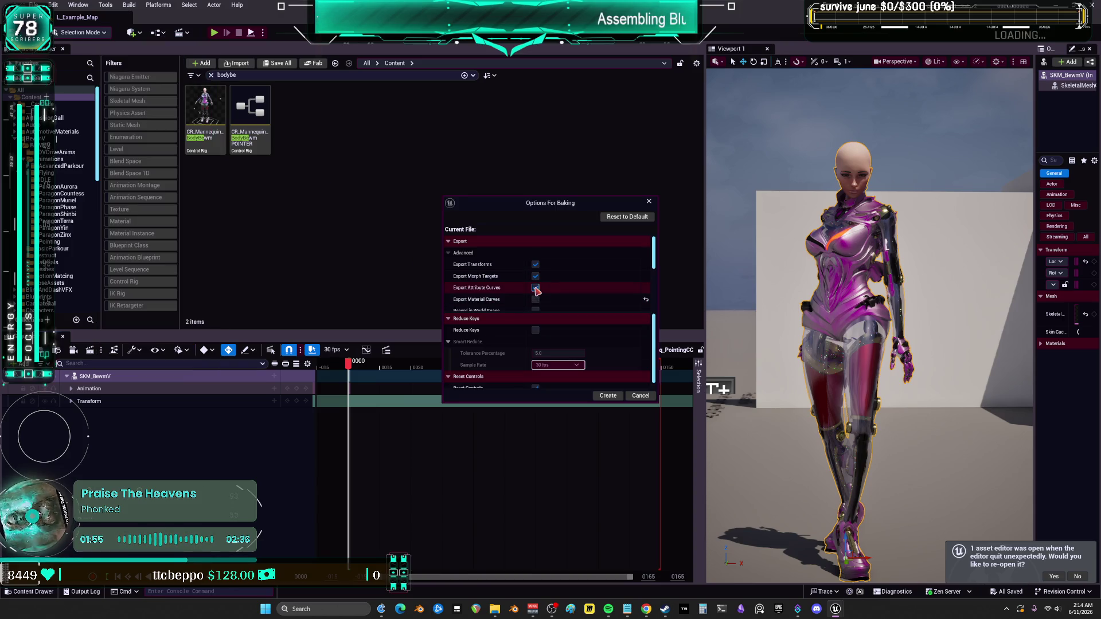
pyautogui.click(608, 395)
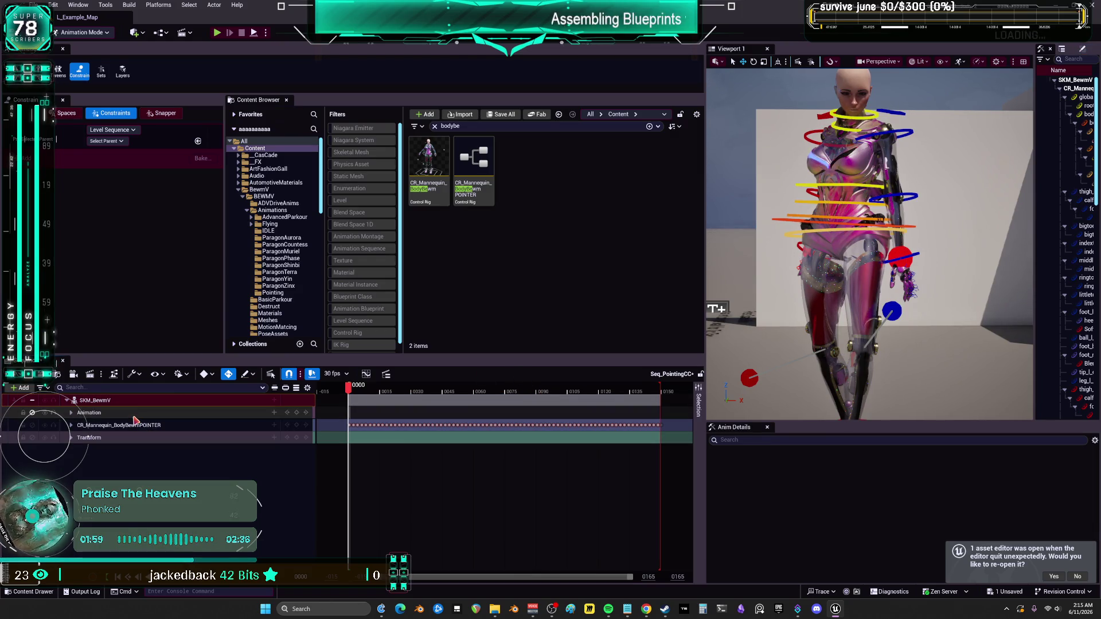
# Step: Clear the bodybe search, browse to BEWMV > Animations > Pointing and select Seq_PointingCC
pyautogui.click(434, 126)
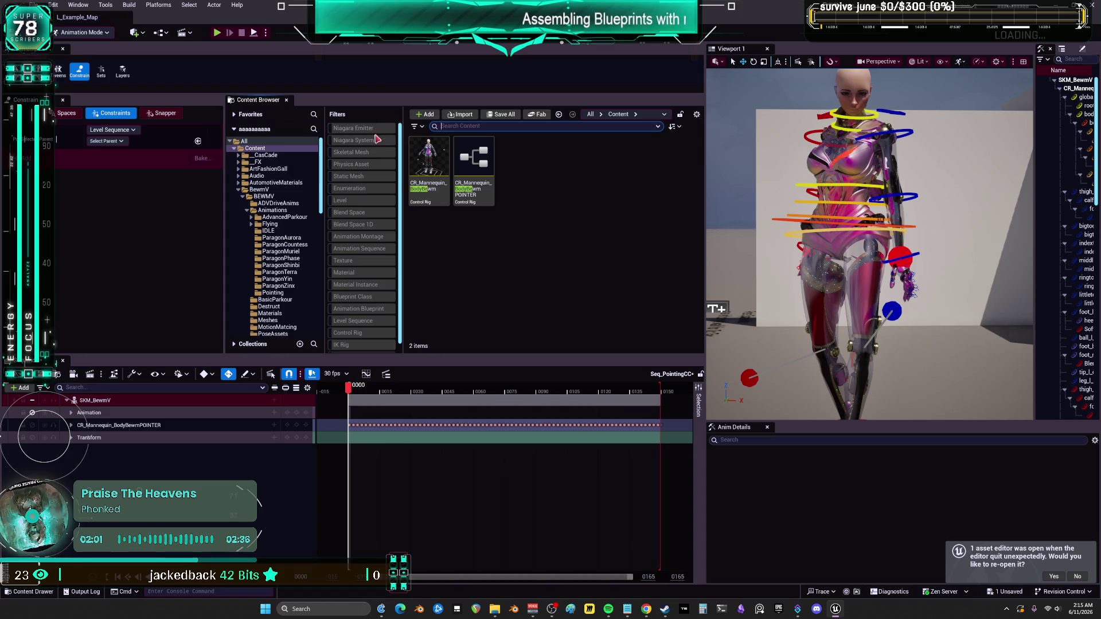
pyautogui.click(264, 196)
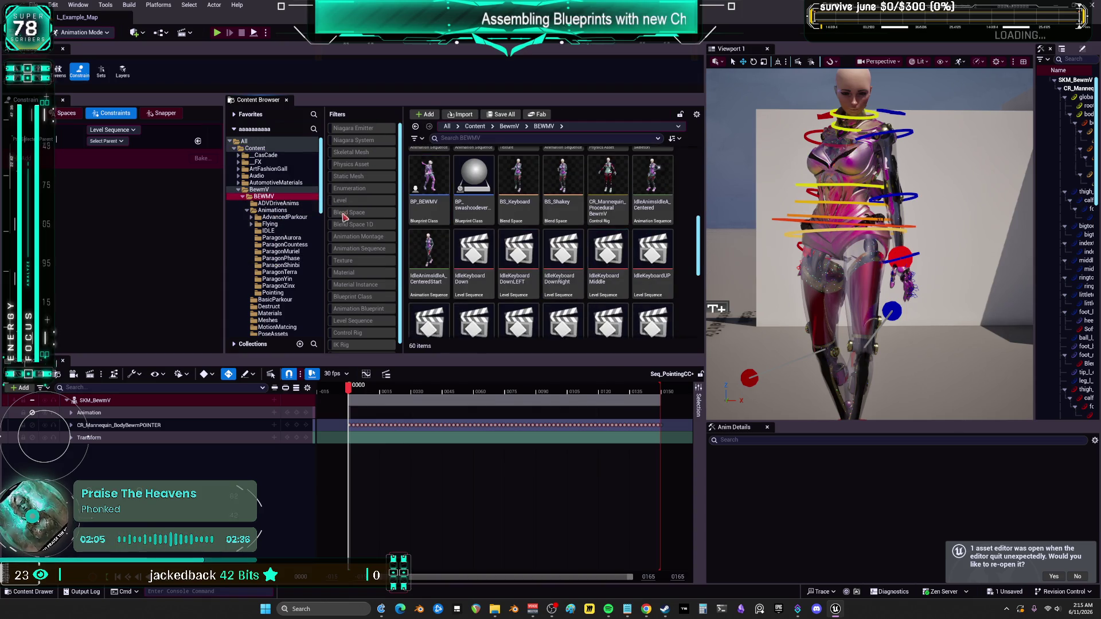
pyautogui.click(653, 252)
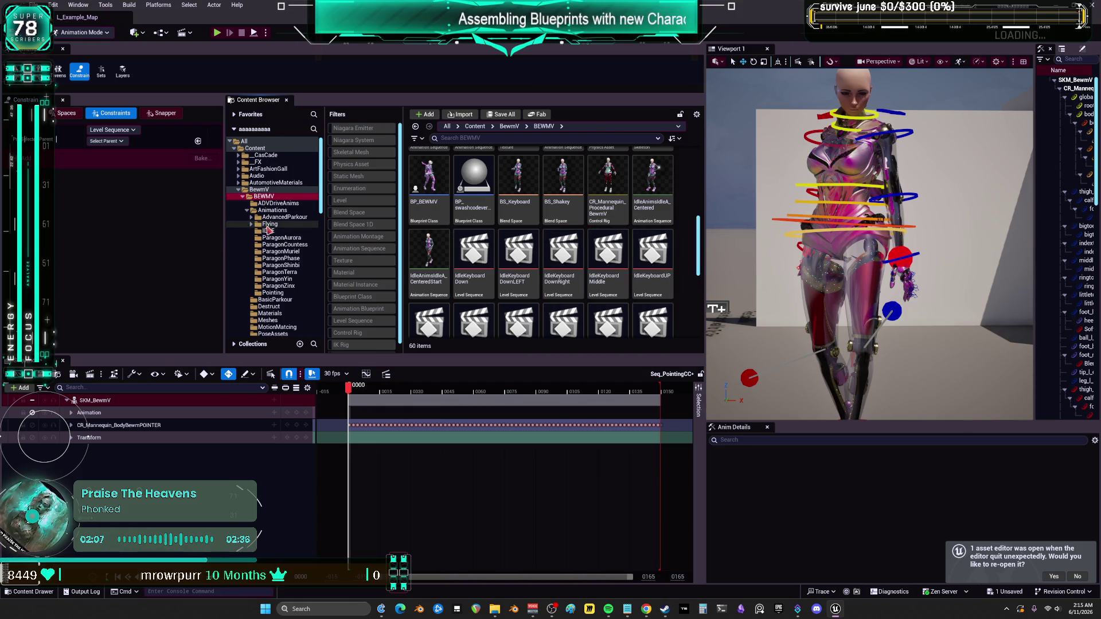
pyautogui.click(273, 292)
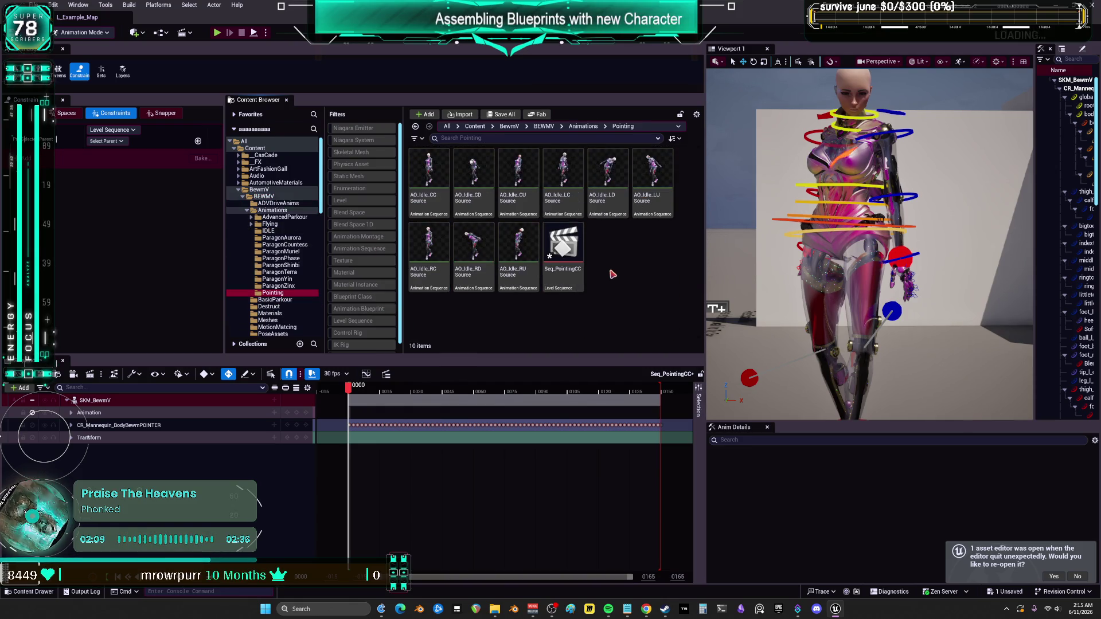
pyautogui.click(574, 244)
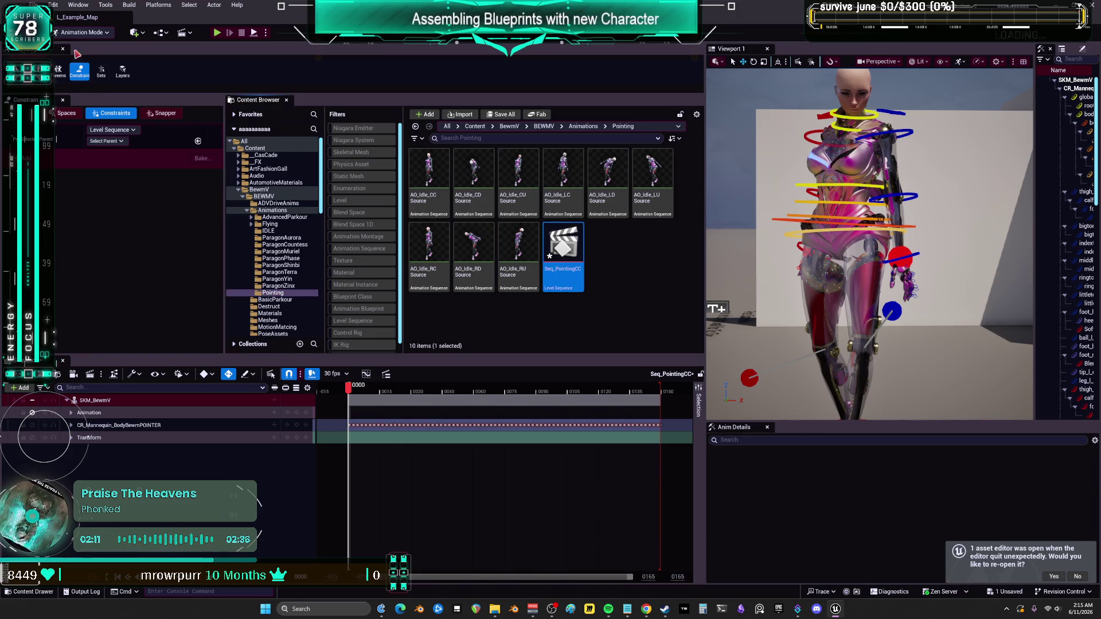
# Step: Save all unsaved changes and widen the content browser panel
pyautogui.click(34, 5)
pyautogui.click(86, 120)
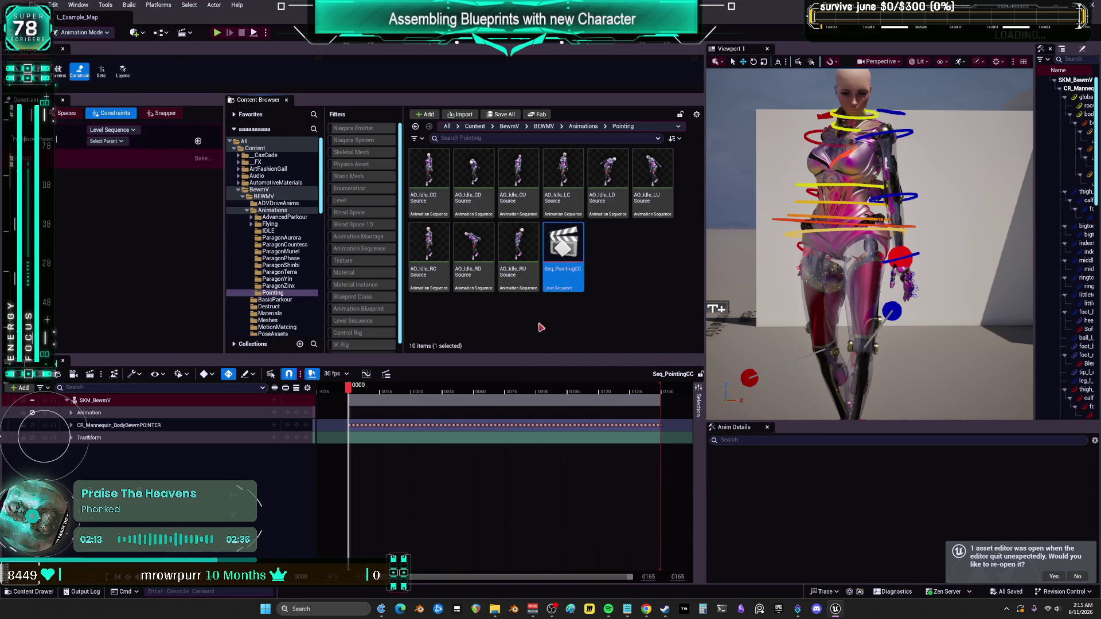
pyautogui.moveTo(225, 325); pyautogui.dragTo(146, 322)
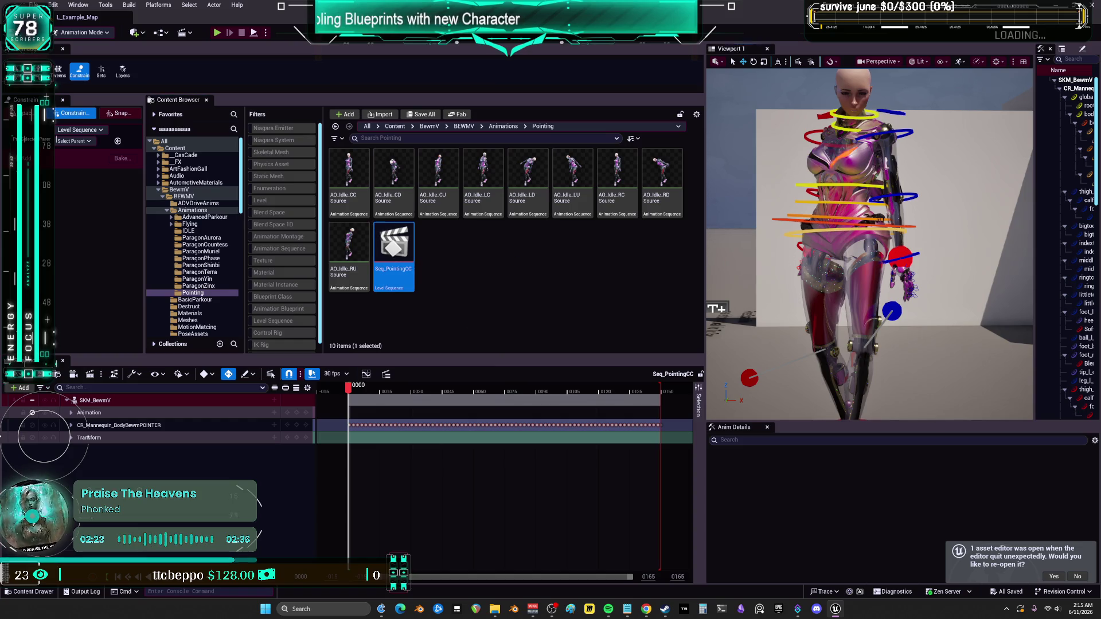
# Step: Frame the character and expand the CR_Mannequin_BodyBewmPOINTER track to list its keyed channels
pyautogui.press('f')
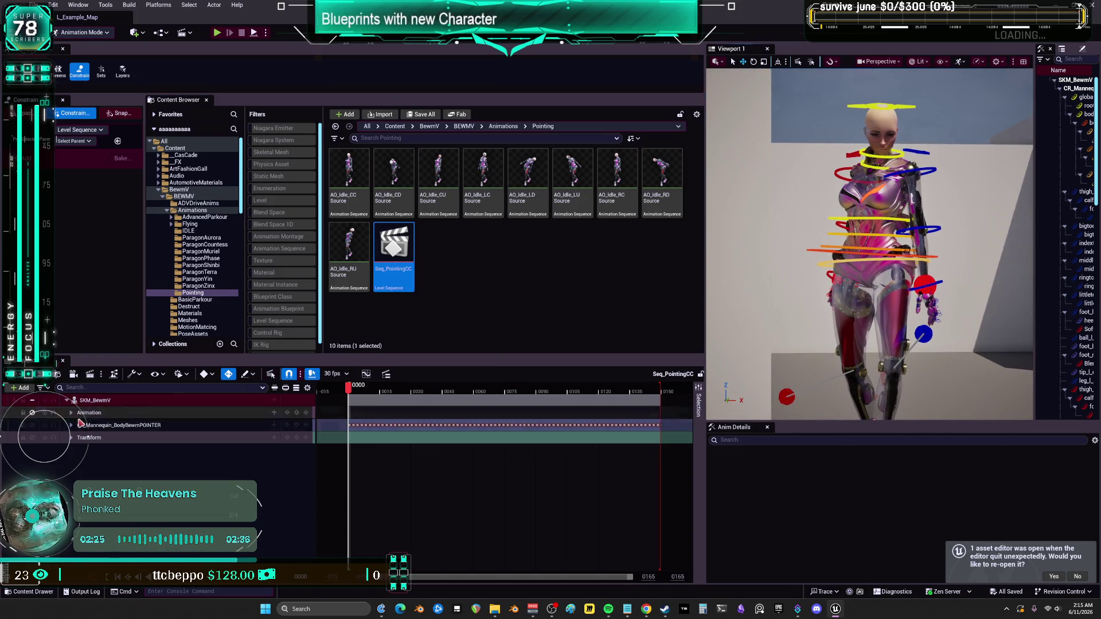
pyautogui.click(71, 425)
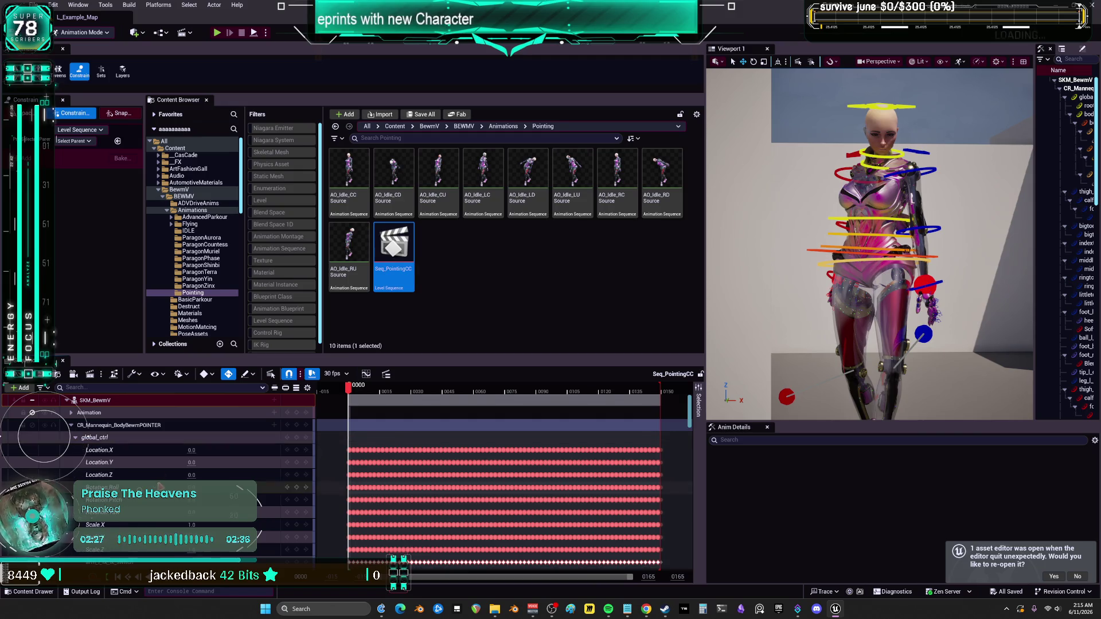
pyautogui.scroll(-5, 143, 477)
pyautogui.scroll(-2, 172, 478)
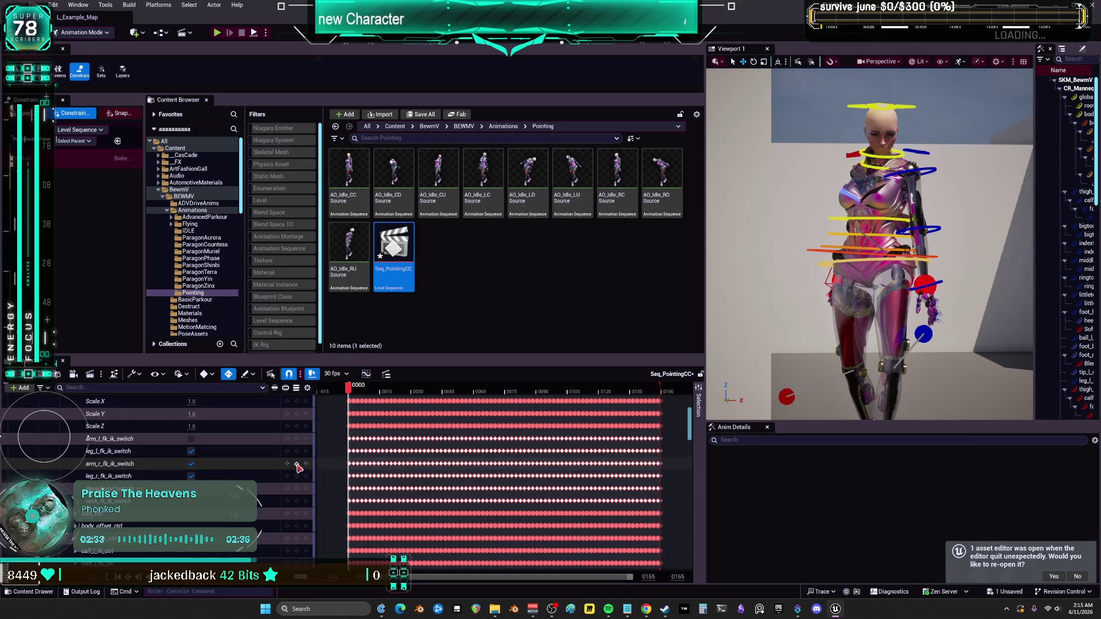
# Step: Scrub the sequence to the end and back to frame 0, orbiting around the baked character
pyautogui.moveTo(348, 387); pyautogui.dragTo(396, 392)
pyautogui.moveTo(613, 391)
pyautogui.mouseDown()
pyautogui.moveTo(659, 393)
pyautogui.moveTo(344, 395)
pyautogui.moveTo(350, 418)
pyautogui.mouseUp()
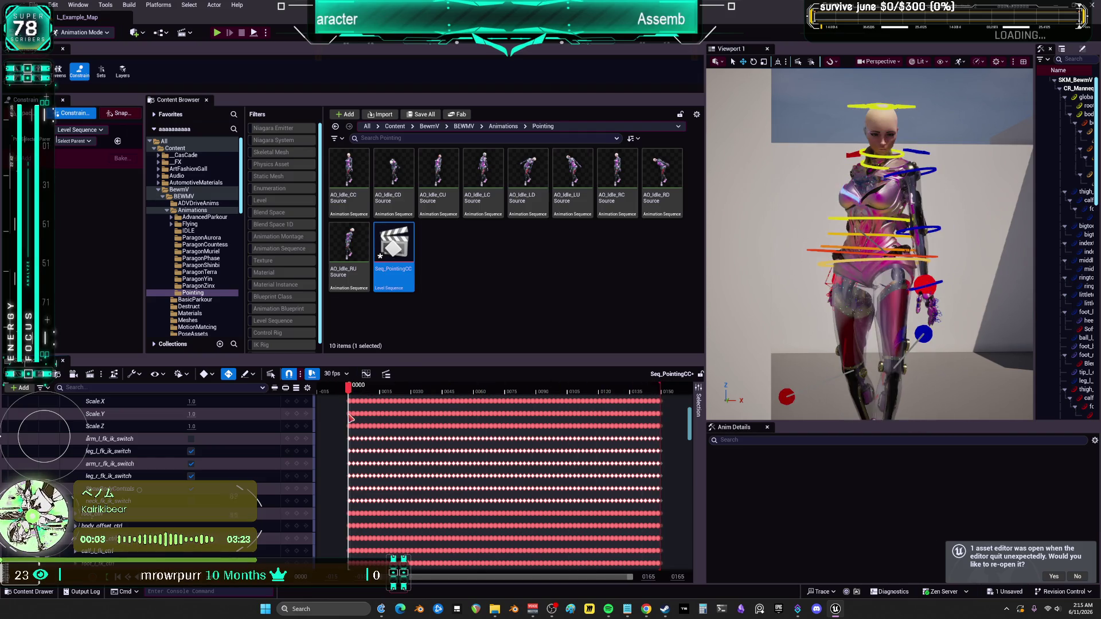
pyautogui.moveTo(871, 285)
pyautogui.mouseDown()
pyautogui.moveTo(822, 319)
pyautogui.moveTo(751, 305)
pyautogui.mouseUp()
pyautogui.moveTo(822, 292); pyautogui.dragTo(870, 282)
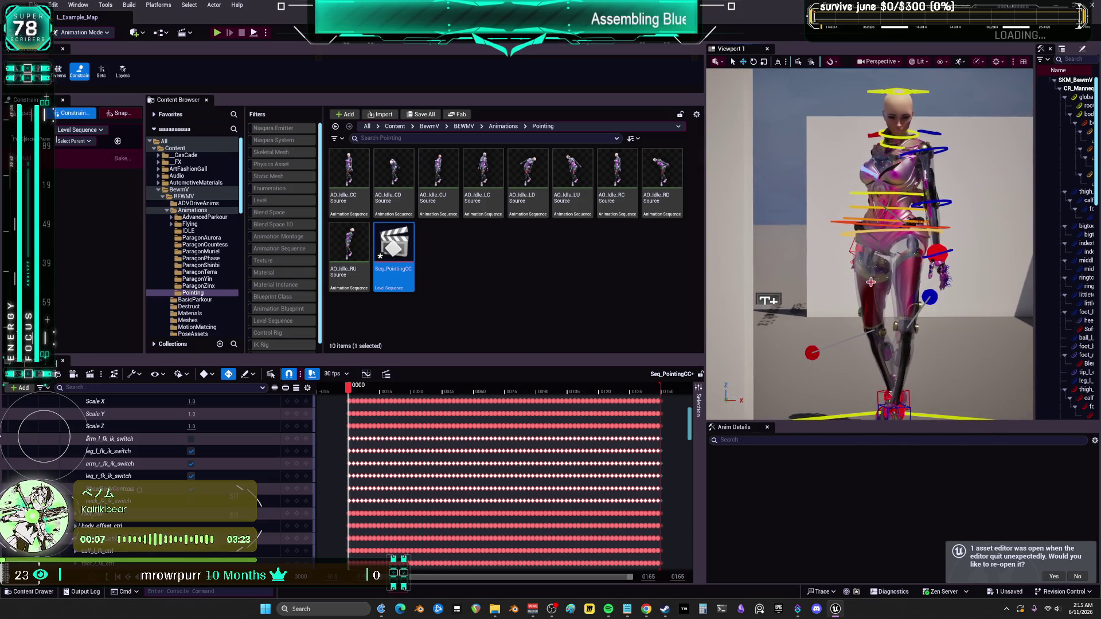